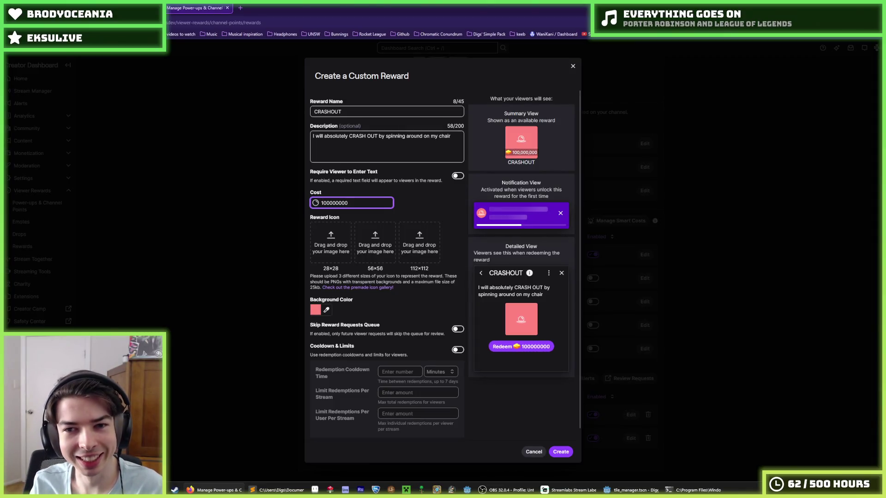
- Cut the CRASHOUT Cost from 100000000 down to 10000 so the previews read 10,000
{"action": "key", "text": "BackSpace"}
{"action": "key", "text": "BackSpace"}
{"action": "key", "text": "BackSpace"}
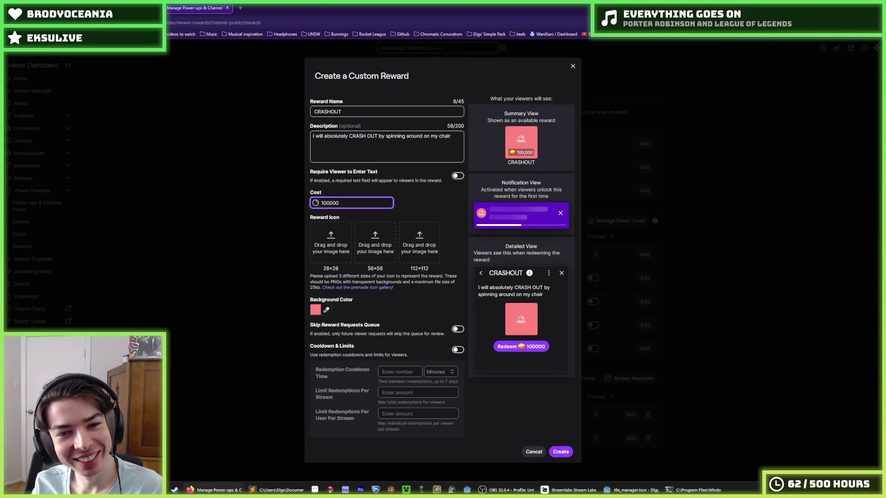
{"action": "key", "text": "BackSpace"}
{"action": "key", "text": "BackSpace"}
{"action": "key", "text": "BackSpace"}
{"action": "key", "text": "BackSpace"}
{"action": "key", "text": "BackSpace"}
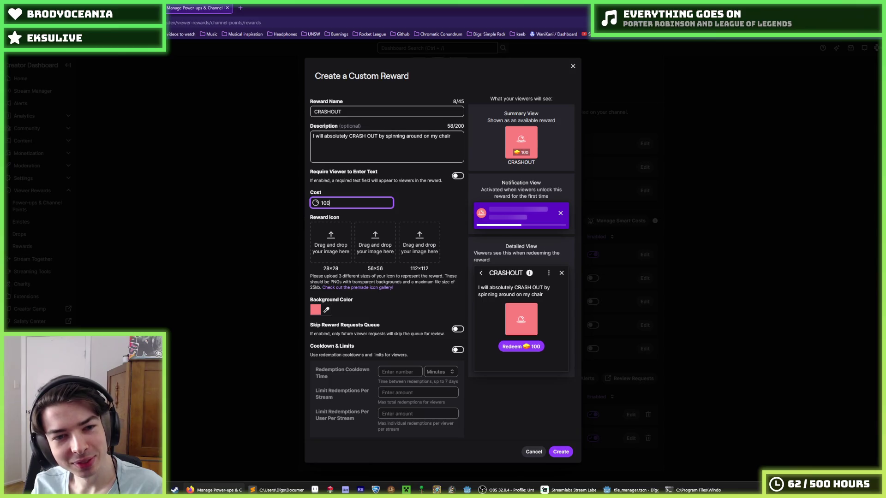
{"action": "type", "text": "10000"}
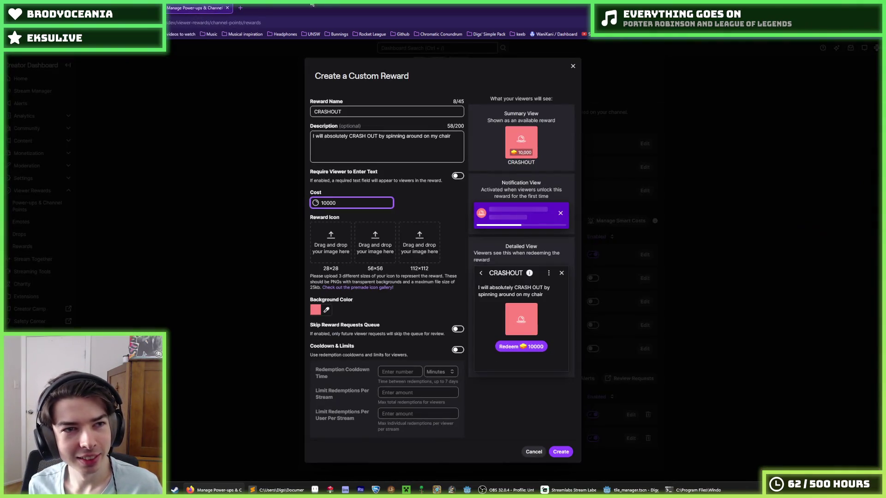
{"action": "mouse_move", "coordinate": [311, 4]}
{"action": "left_mouse_down"}
{"action": "mouse_move", "coordinate": [259, 18]}
{"action": "mouse_move", "coordinate": [692, 319]}
{"action": "mouse_move", "coordinate": [883, 415]}
{"action": "left_mouse_up"}
{"action": "key", "text": "super+Up"}
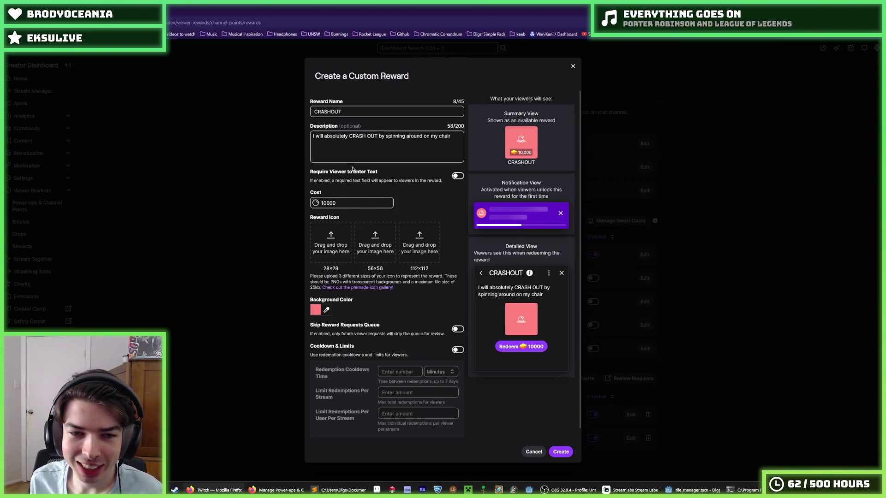
- Append '!!!' to the description and rename the reward 'CRASH OUT'
{"action": "left_click", "coordinate": [448, 134]}
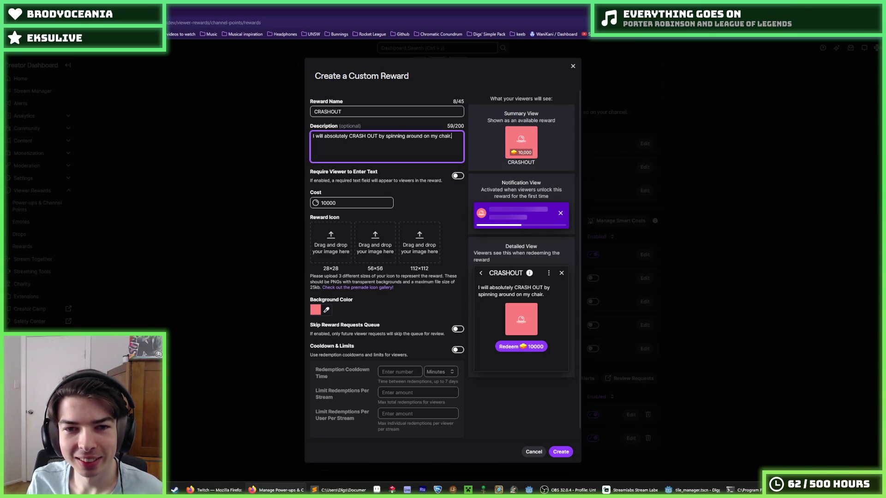
{"action": "type", "text": "!!!"}
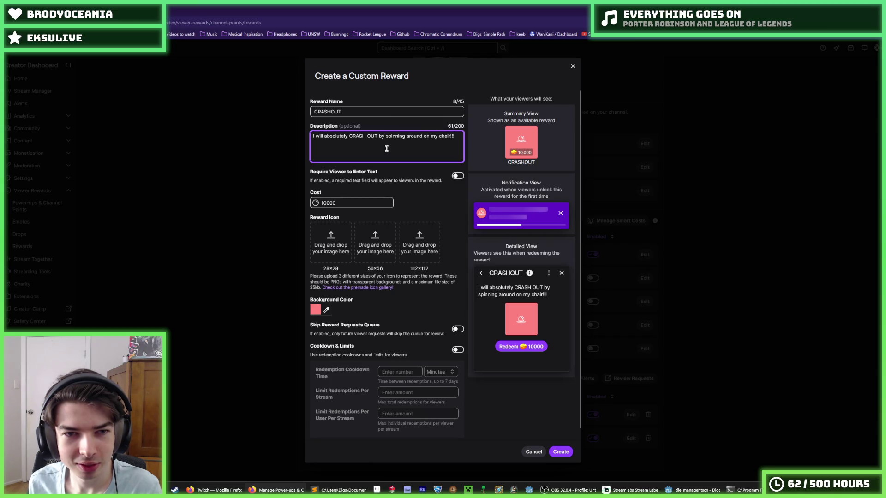
{"action": "left_click", "coordinate": [329, 111]}
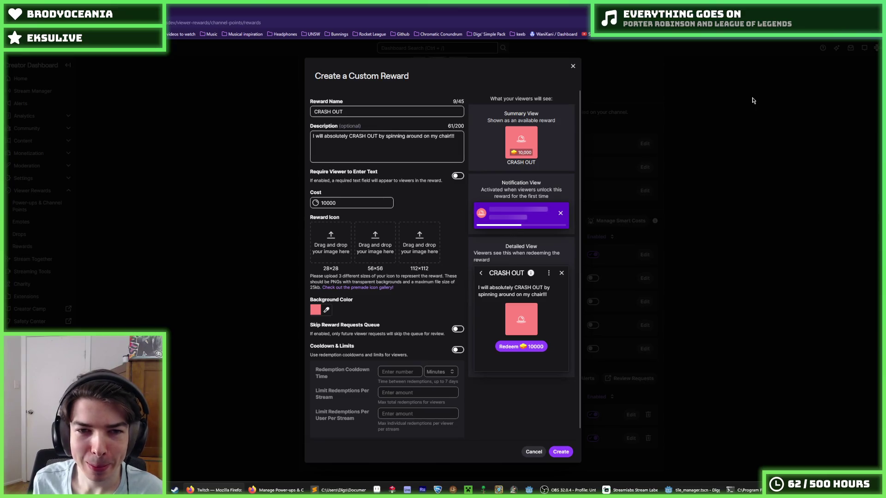
{"action": "left_click", "coordinate": [458, 141]}
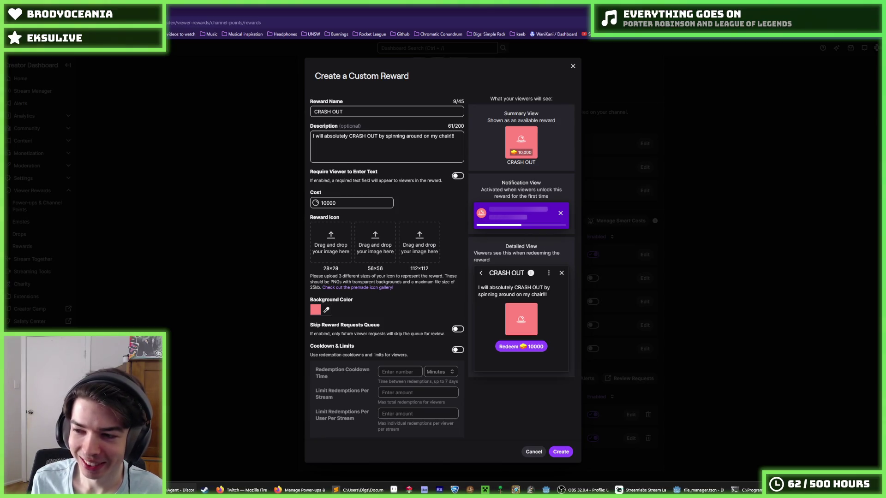
- Insert 'really fast' before '!!!' in the CRASH OUT description
{"action": "key", "text": "super+shift+s"}
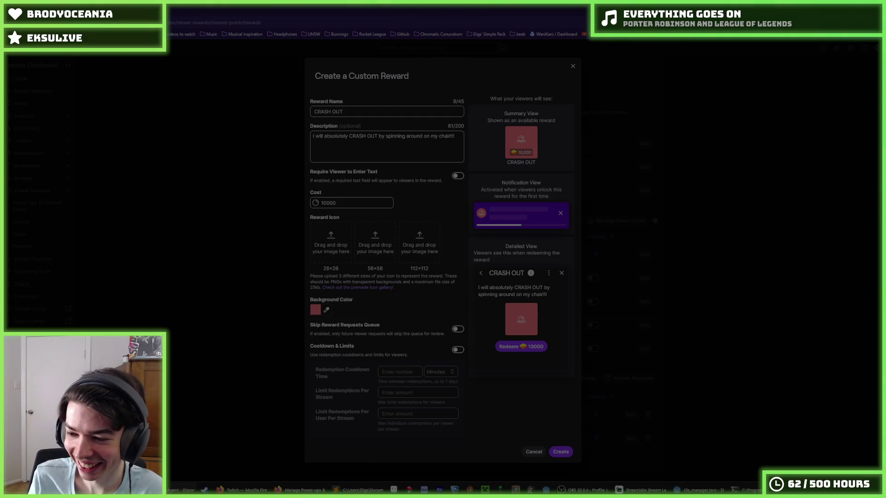
{"action": "key", "text": "Escape"}
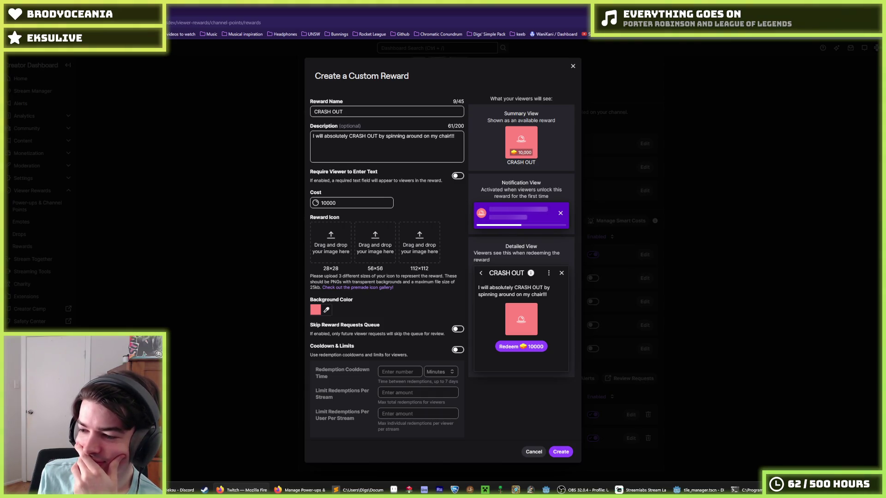
{"action": "left_click", "coordinate": [454, 137]}
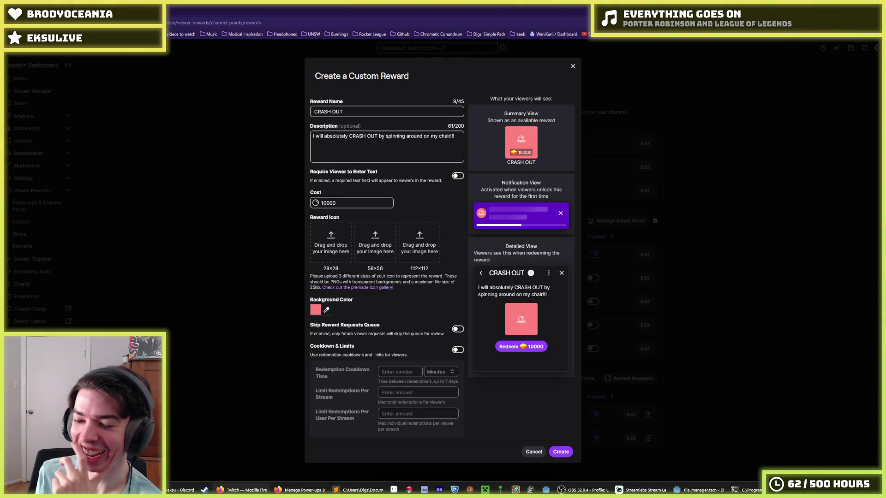
{"action": "left_click", "coordinate": [458, 144]}
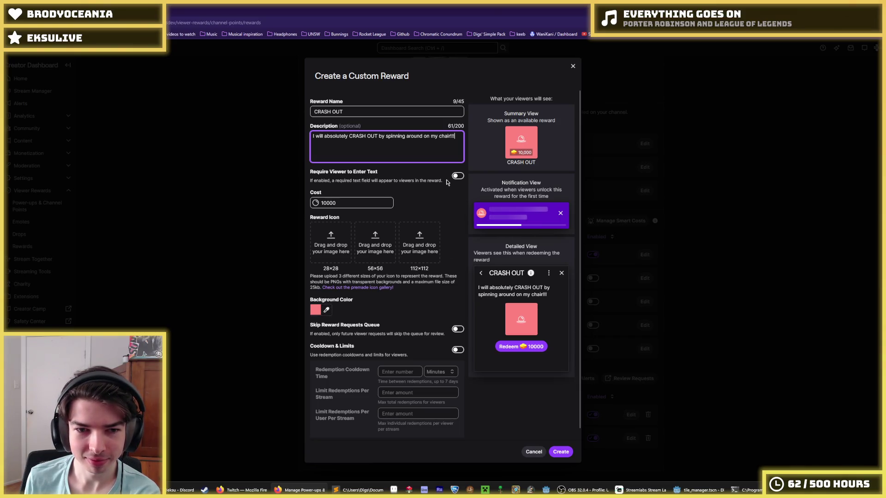
{"action": "left_click", "coordinate": [562, 453]}
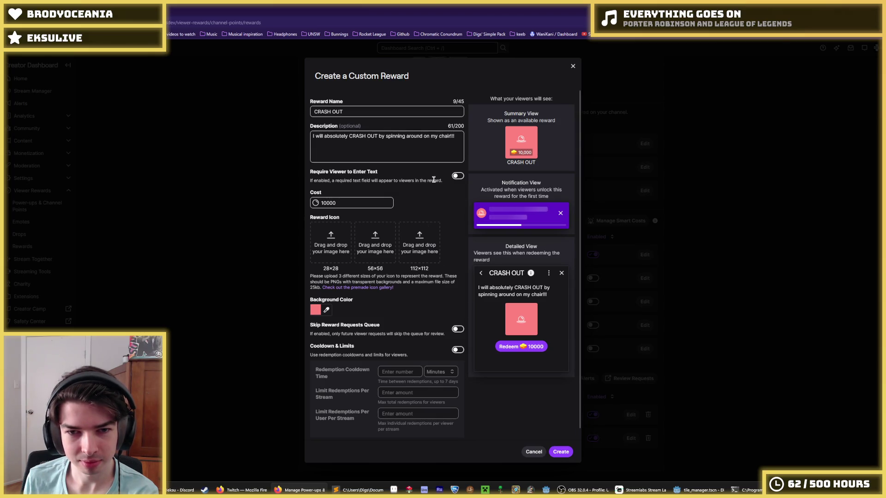
{"action": "left_click", "coordinate": [451, 136]}
{"action": "left_click", "coordinate": [451, 136]}
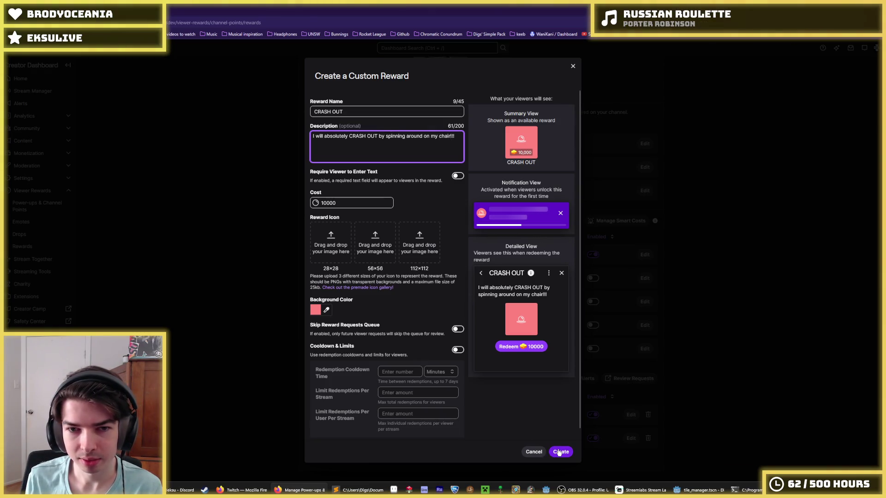
{"action": "type", "text": "really fast"}
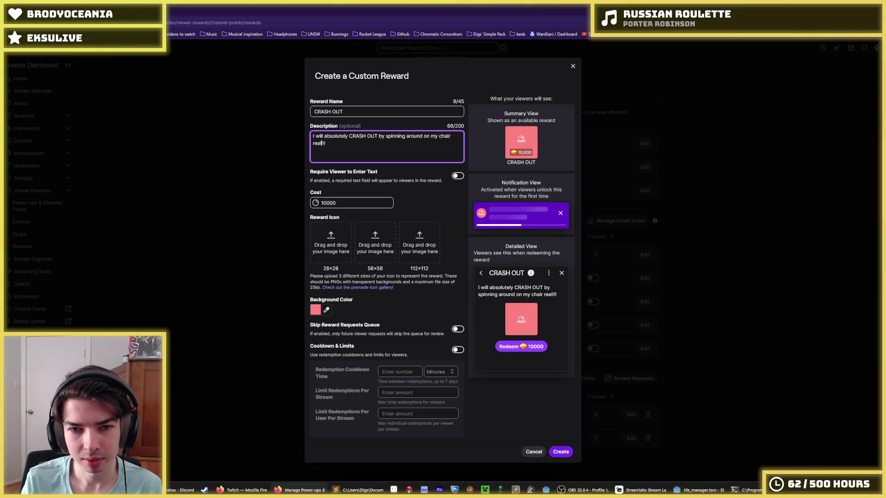
- Create the CRASH OUT reward at 10,000 points
{"action": "left_click", "coordinate": [561, 452]}
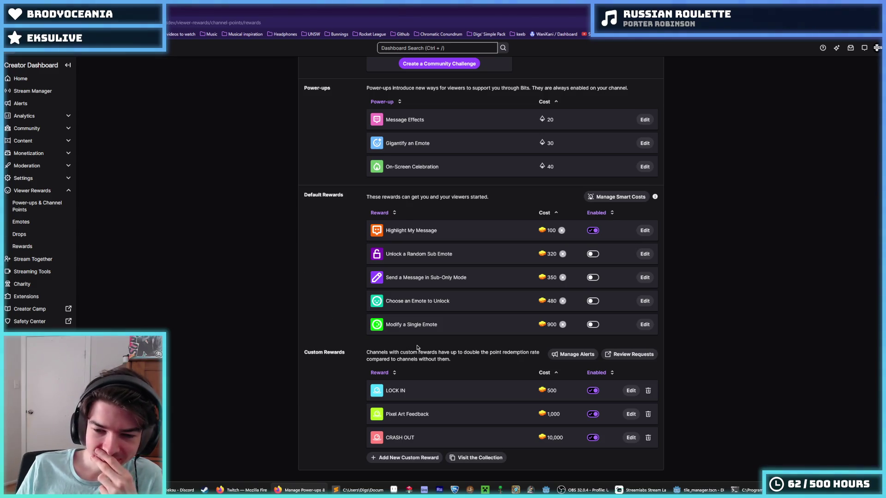
- Start a new custom reward, try the name 'GIRAFFE CHECK', then clear it
{"action": "left_click", "coordinate": [416, 457]}
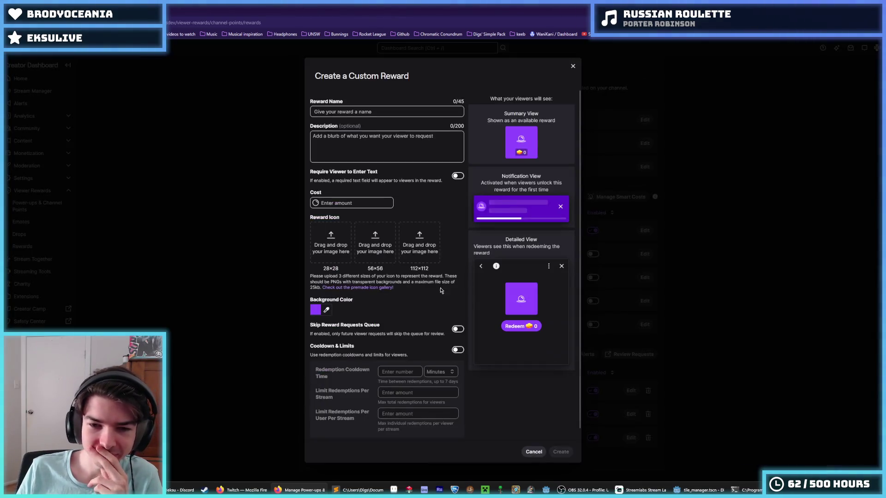
{"action": "left_click", "coordinate": [387, 112]}
{"action": "type", "text": "GIRAFFED"}
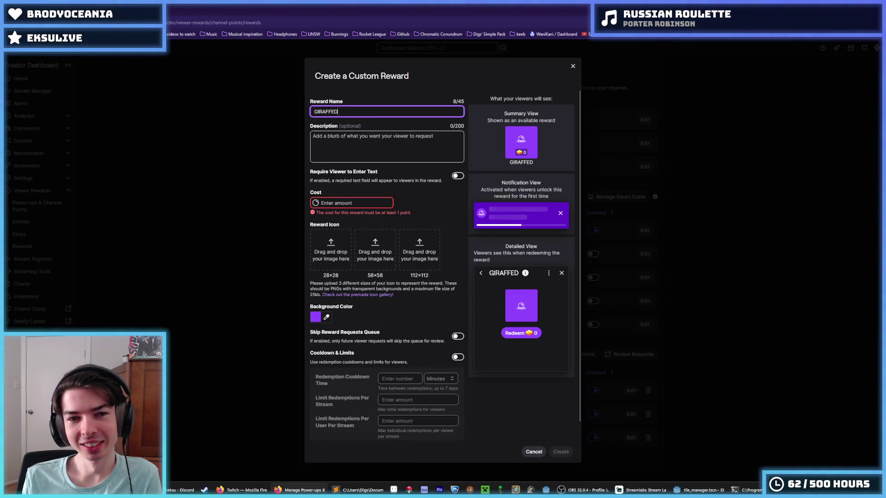
{"action": "key", "text": "BackSpace"}
{"action": "type", "text": "CHECK"}
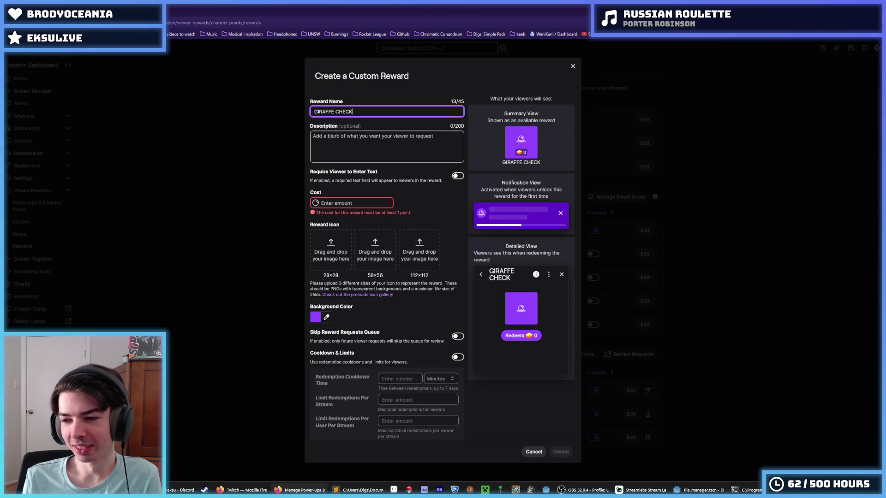
{"action": "key", "text": "ctrl+a"}
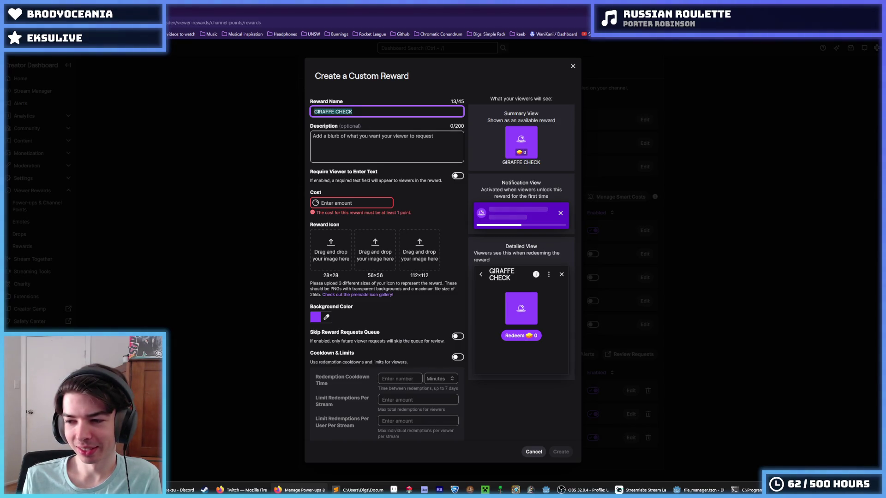
{"action": "key", "text": "BackSpace"}
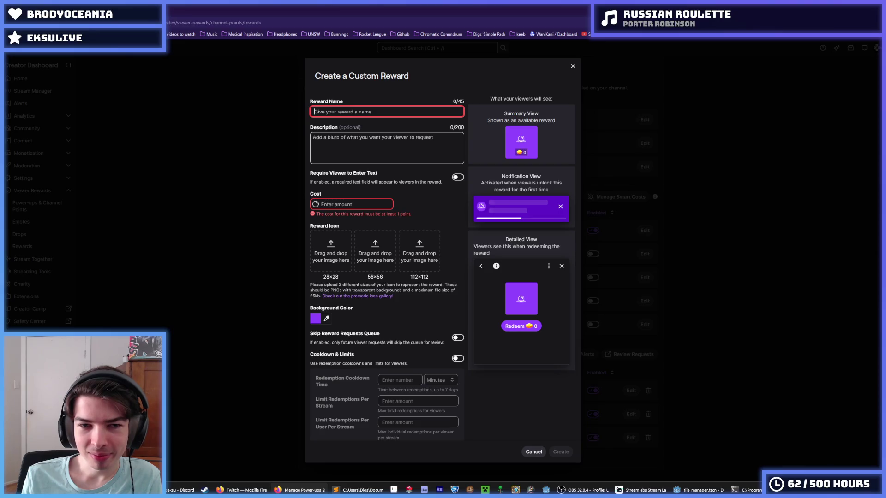
- Enter 'Posture Check' as the reward name and move on to Description
{"action": "type", "text": "Postu"}
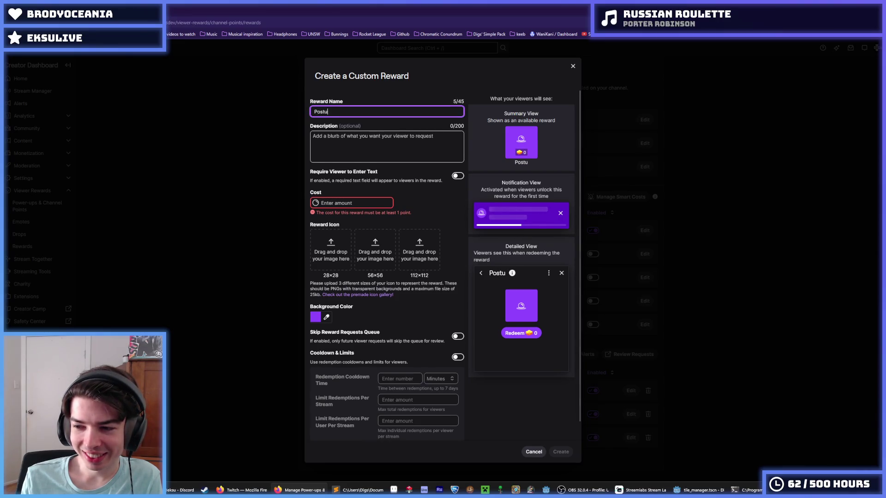
{"action": "type", "text": "re"}
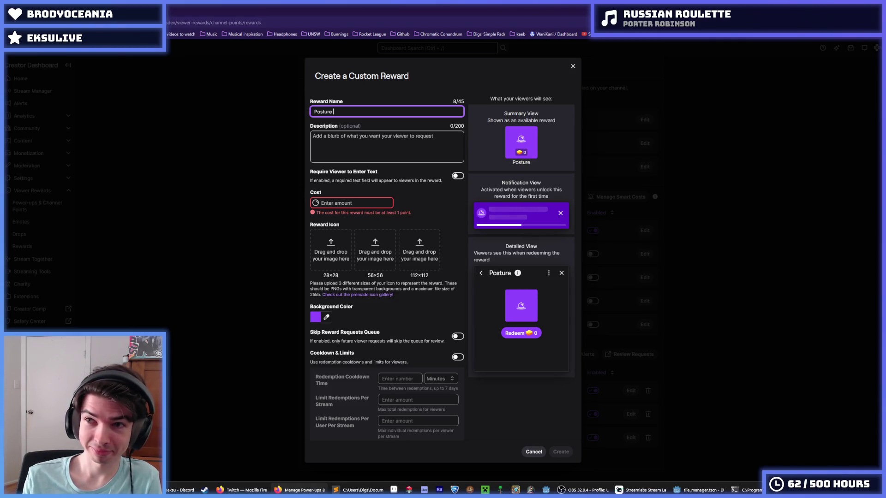
{"action": "type", "text": "Check"}
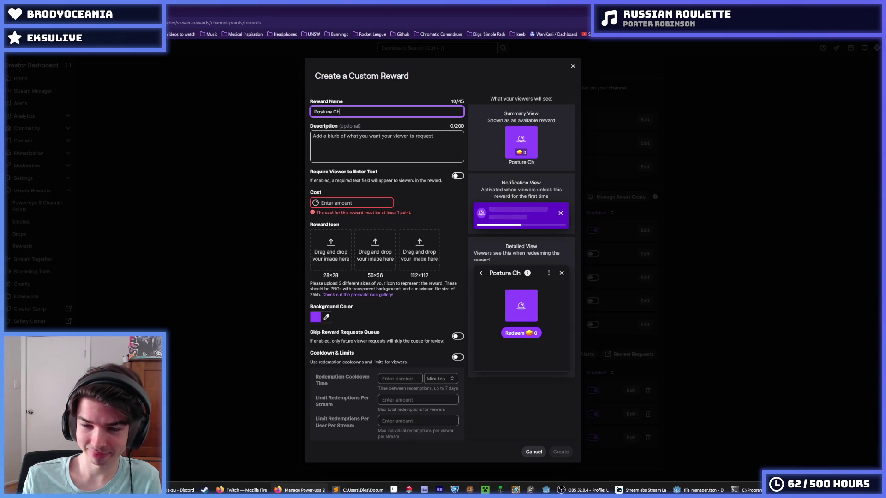
{"action": "key", "text": "Tab"}
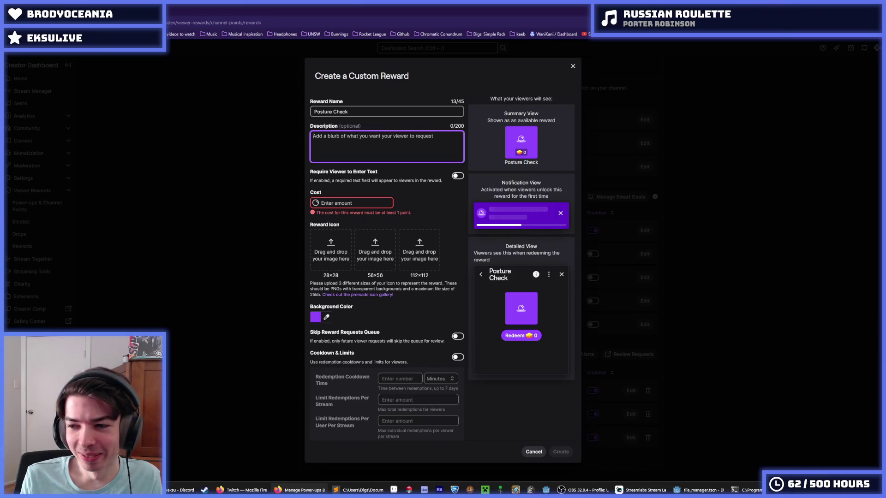
- Write the description 'Remind me to stop sitting like a giraffe'
{"action": "type", "text": "I wil"}
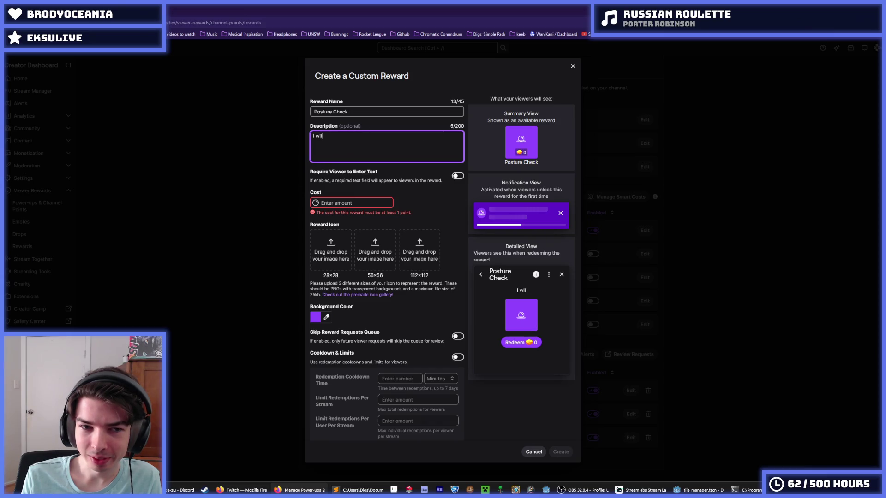
{"action": "type", "text": "l stop sitting "}
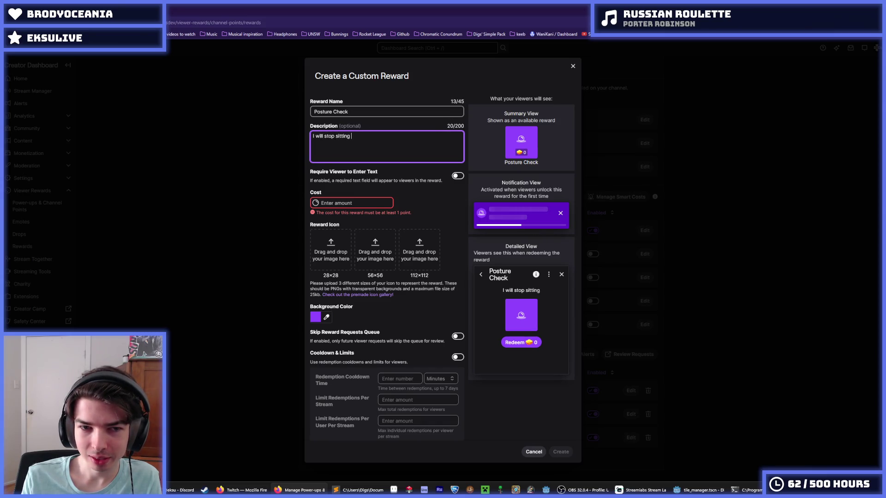
{"action": "type", "text": "like a giraffe"}
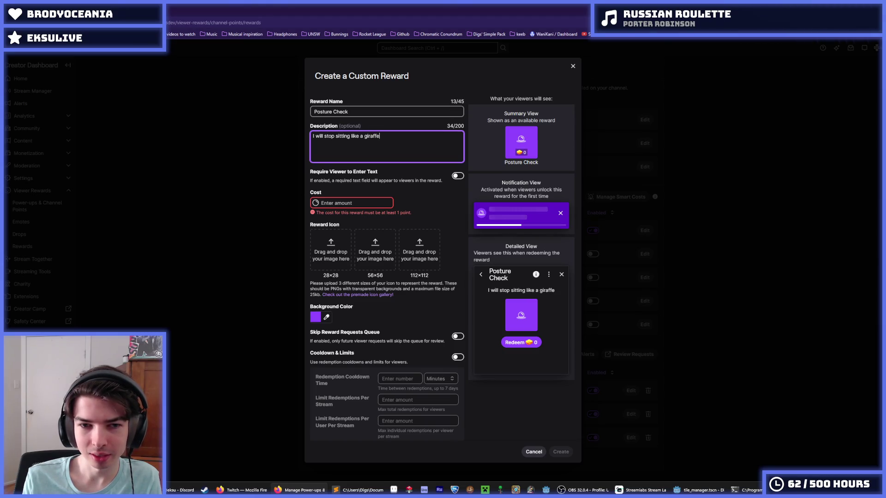
{"action": "key", "text": "Home"}
{"action": "key", "text": "Delete"}
{"action": "type", "text": "REm"}
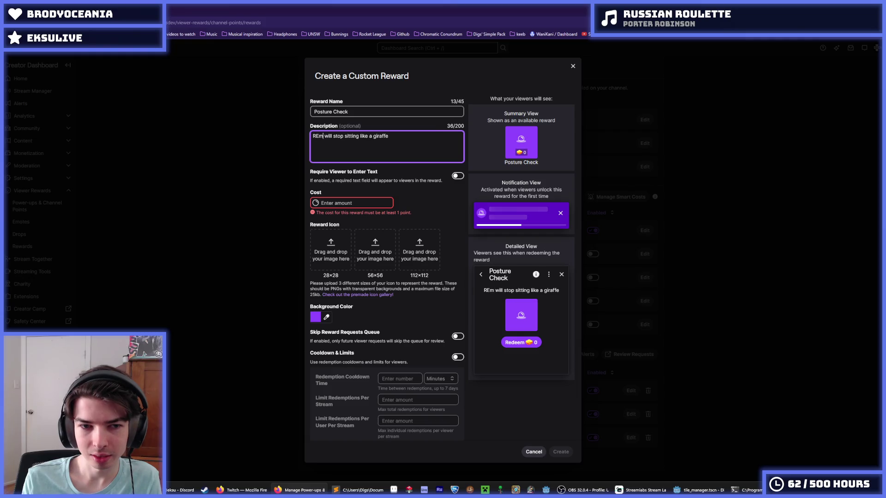
{"action": "key", "text": "BackSpace"}
{"action": "key", "text": "BackSpace"}
{"action": "key", "text": "BackSpace"}
{"action": "key", "text": "Delete"}
{"action": "type", "text": "Remind me to"}
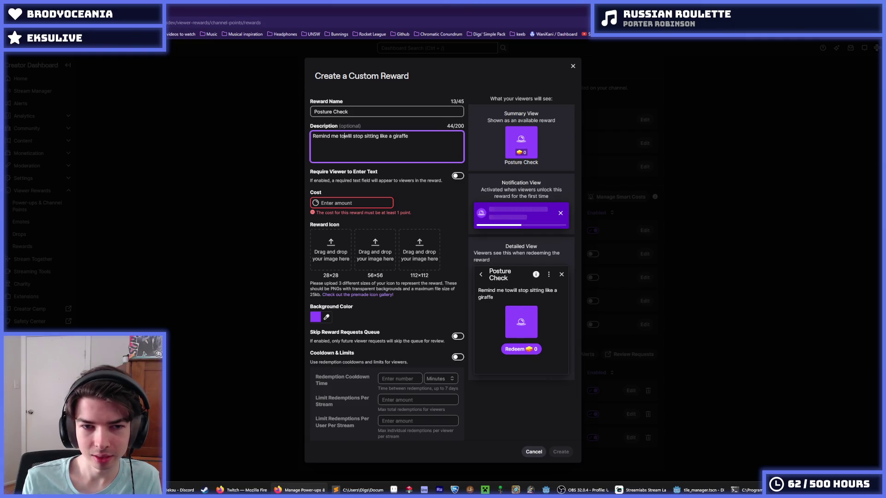
{"action": "key", "text": "Delete"}
{"action": "key", "text": "Delete"}
{"action": "key", "text": "Delete"}
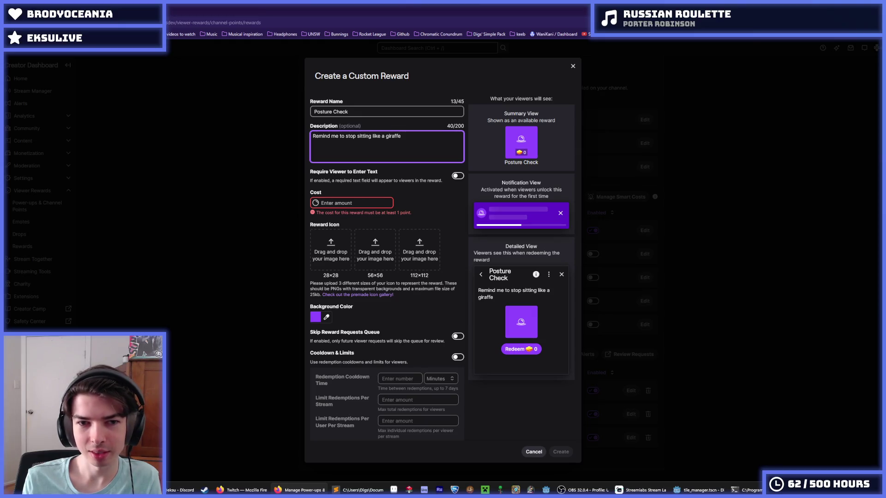
- Set the cost to 500 and create the Posture Check reward
{"action": "left_click", "coordinate": [367, 203]}
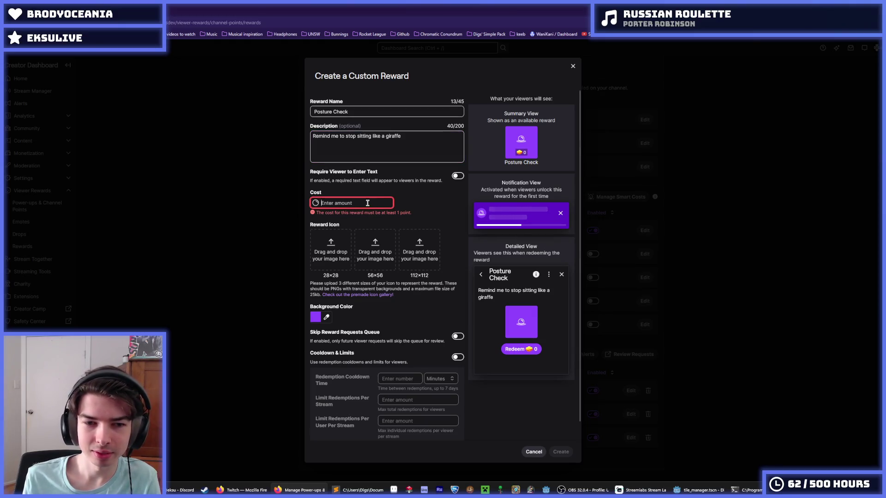
{"action": "type", "text": "500"}
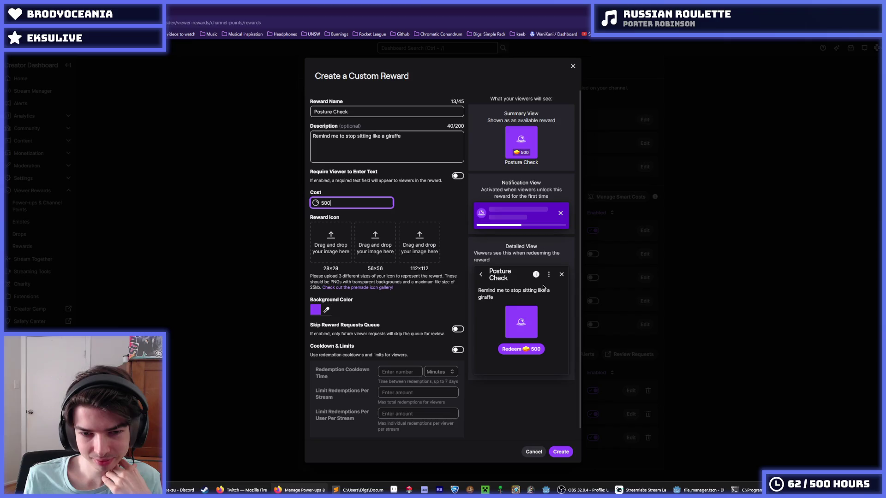
{"action": "left_click", "coordinate": [561, 452]}
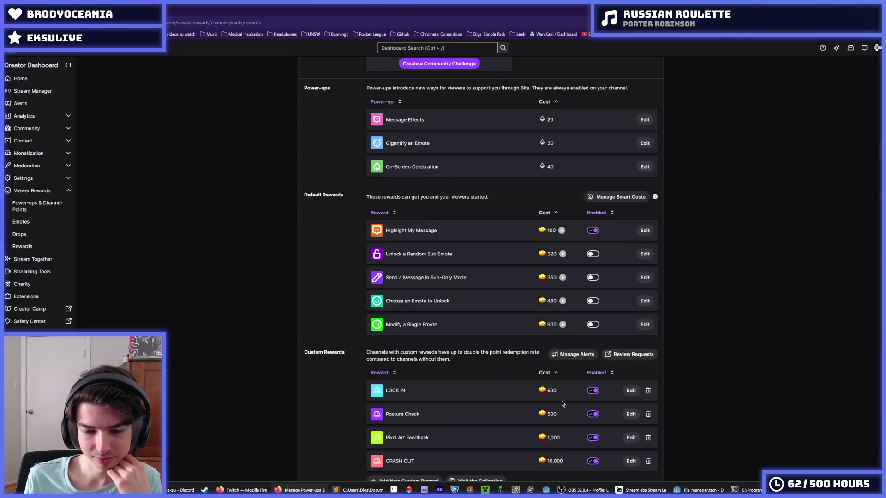
- Return to the Power-ups & Channel Points overview, then switch to Godot's tile_manager.gd
{"action": "scroll", "coordinate": [544, 387], "scroll_direction": "down", "scroll_amount": 1}
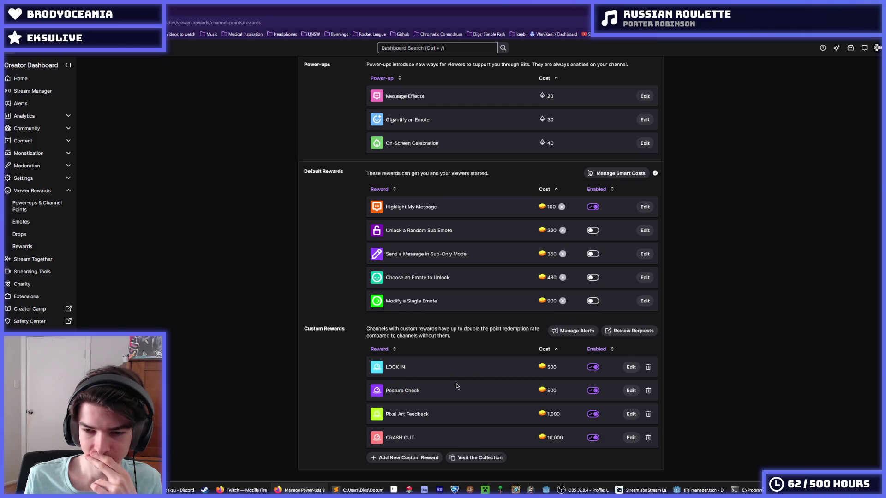
{"action": "scroll", "coordinate": [427, 331], "scroll_direction": "up", "scroll_amount": 3}
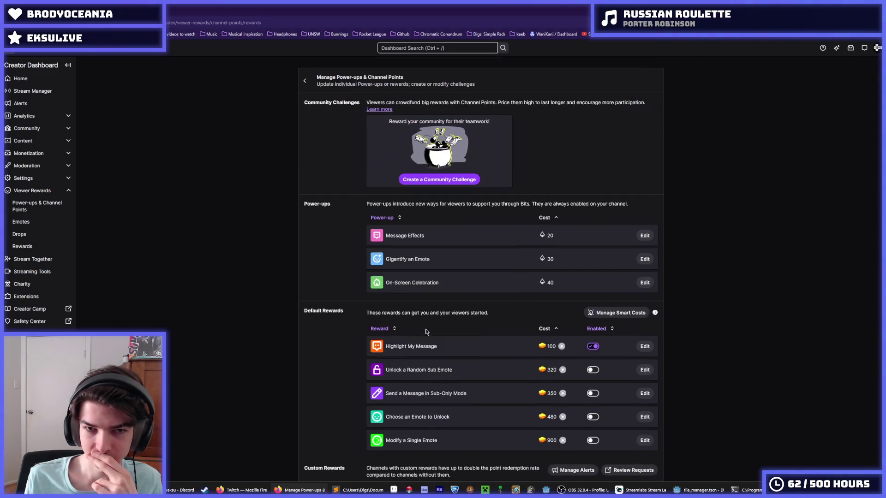
{"action": "left_click", "coordinate": [305, 81]}
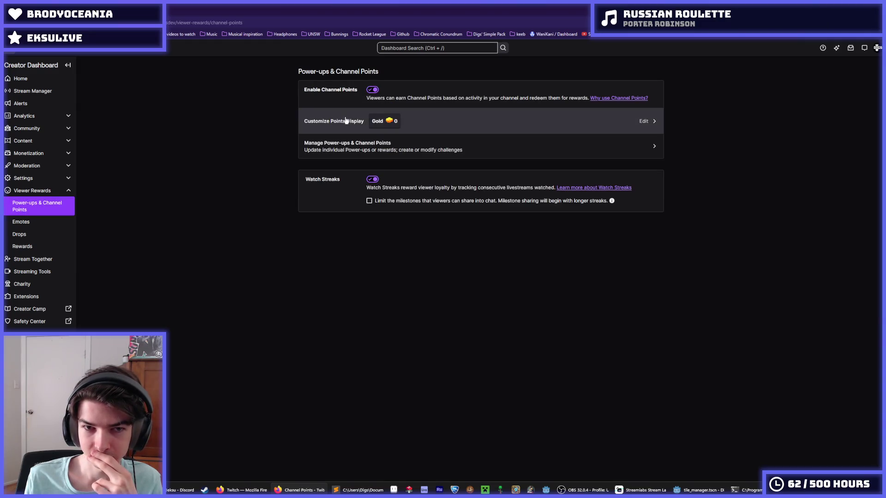
{"action": "left_click", "coordinate": [351, 146]}
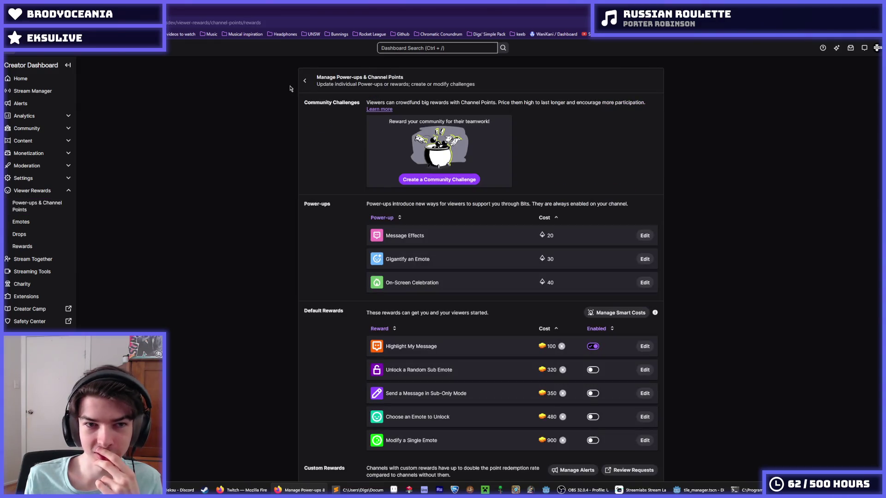
{"action": "left_click", "coordinate": [305, 81]}
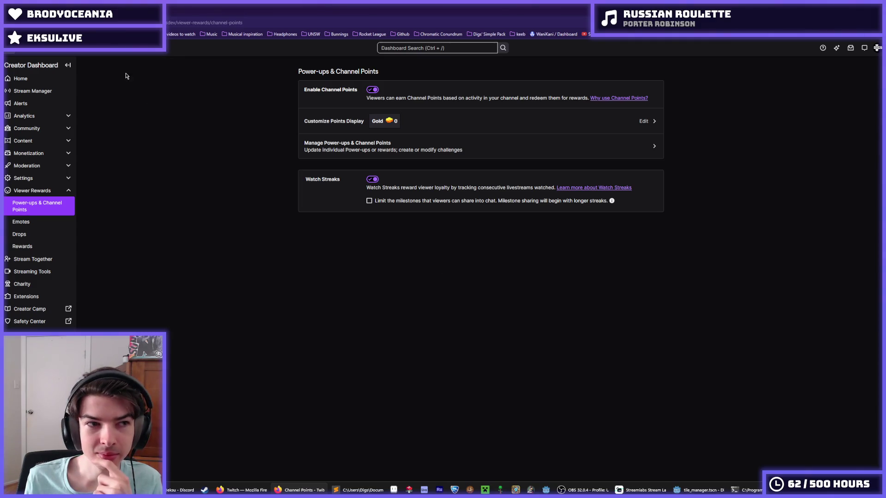
{"action": "key", "text": "alt+Tab"}
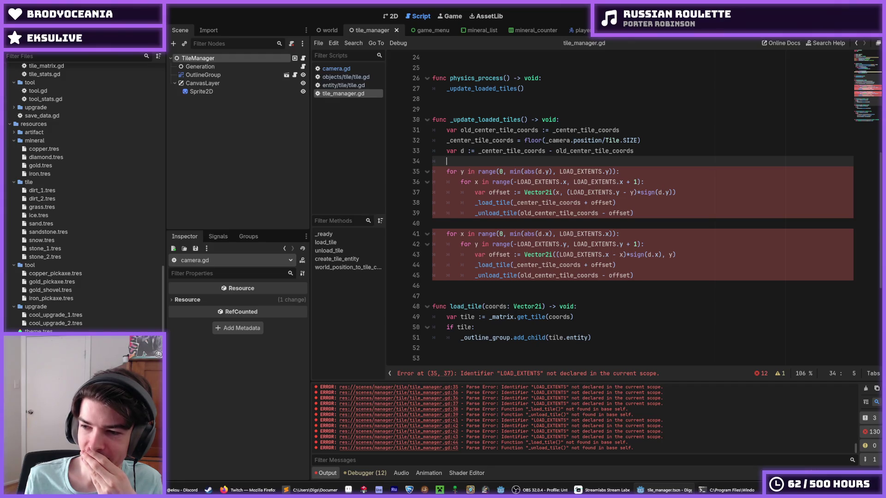
{"action": "left_click", "coordinate": [575, 282]}
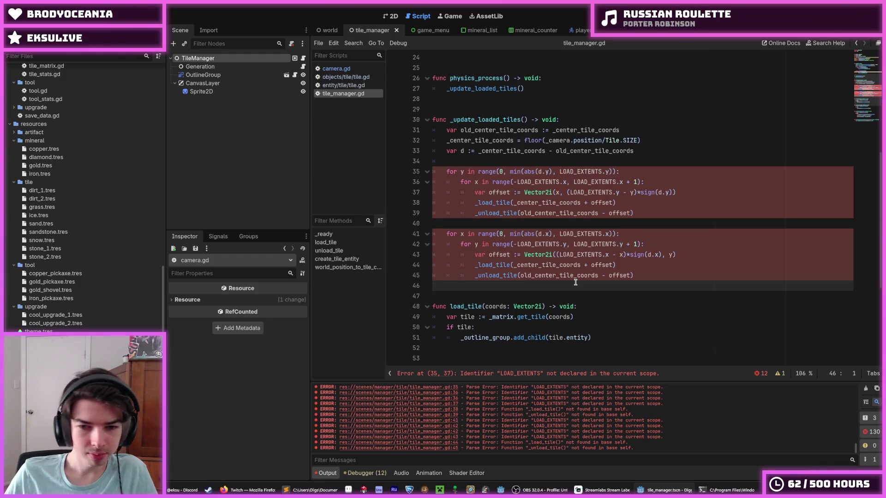
{"action": "left_click", "coordinate": [644, 161]}
{"action": "left_click", "coordinate": [643, 171]}
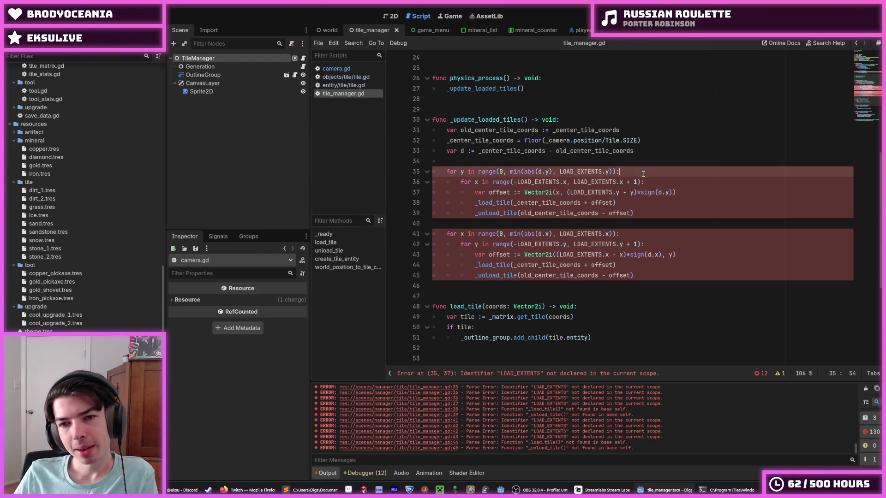
{"action": "scroll", "coordinate": [644, 173], "scroll_direction": "up", "scroll_amount": 1}
{"action": "left_click", "coordinate": [644, 182]}
{"action": "scroll", "coordinate": [644, 183], "scroll_direction": "up", "scroll_amount": 2}
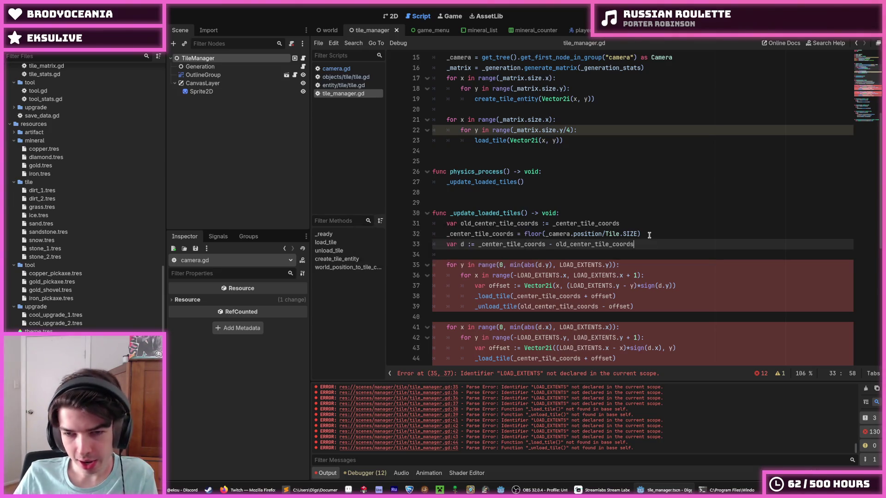
{"action": "scroll", "coordinate": [651, 233], "scroll_direction": "down", "scroll_amount": 2}
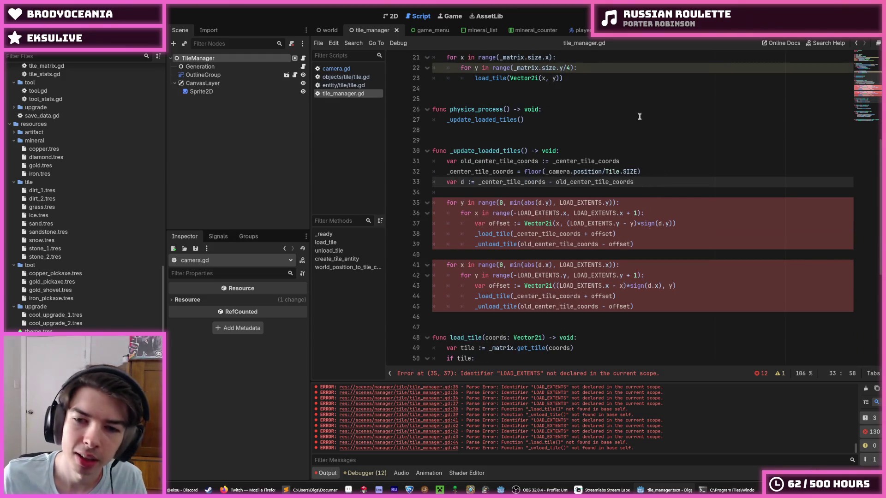
{"action": "left_click", "coordinate": [654, 167]}
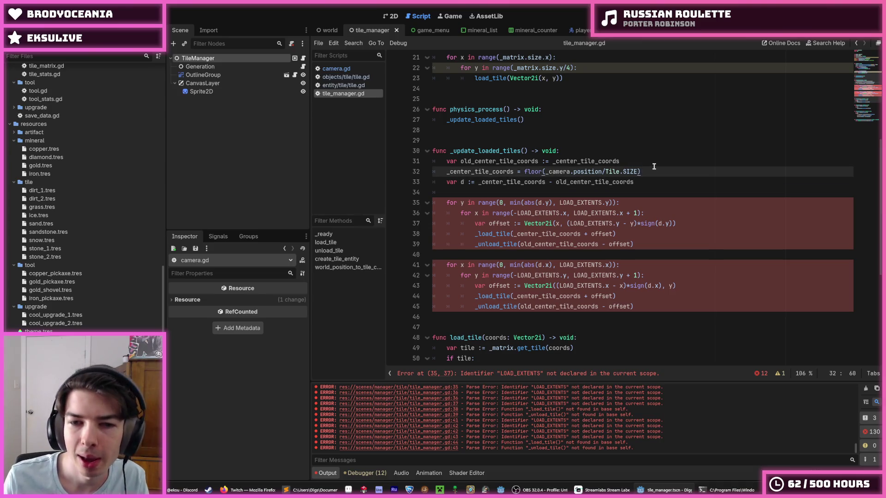
{"action": "key", "text": "Down"}
{"action": "key", "text": "Down"}
{"action": "key", "text": "Down"}
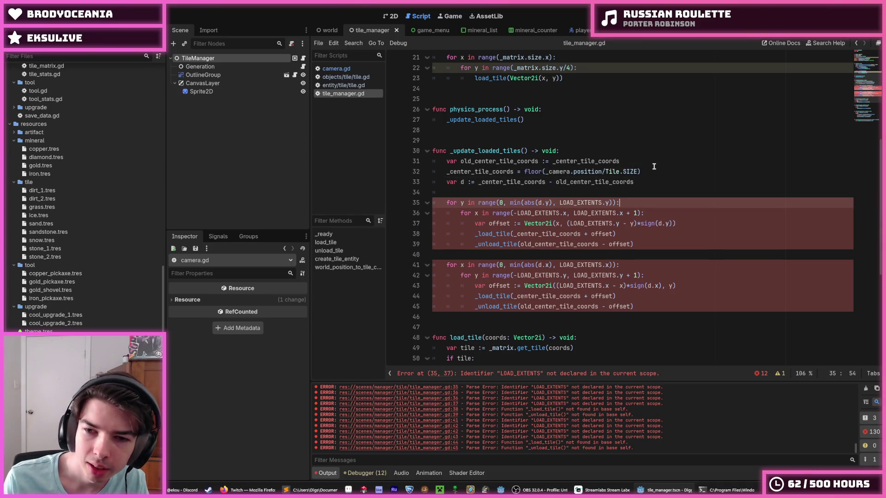
{"action": "double_click", "coordinate": [582, 203]}
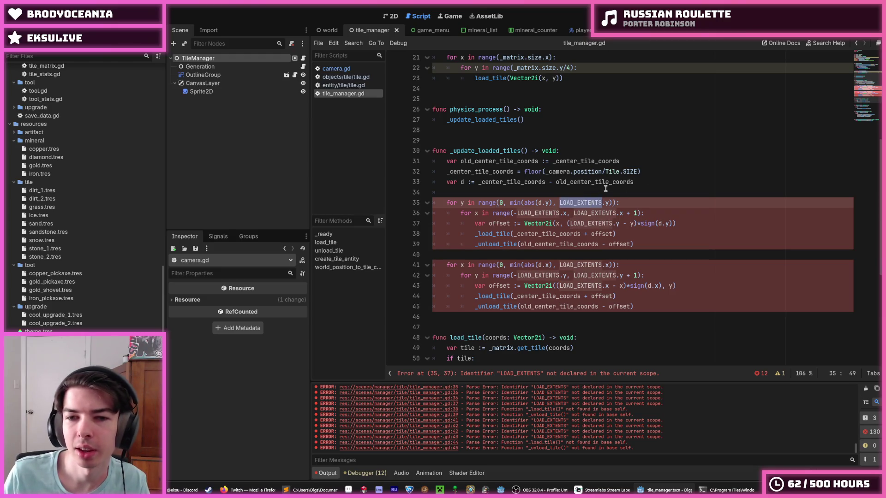
{"action": "scroll", "coordinate": [568, 162], "scroll_direction": "up", "scroll_amount": 5}
{"action": "left_click", "coordinate": [601, 116]}
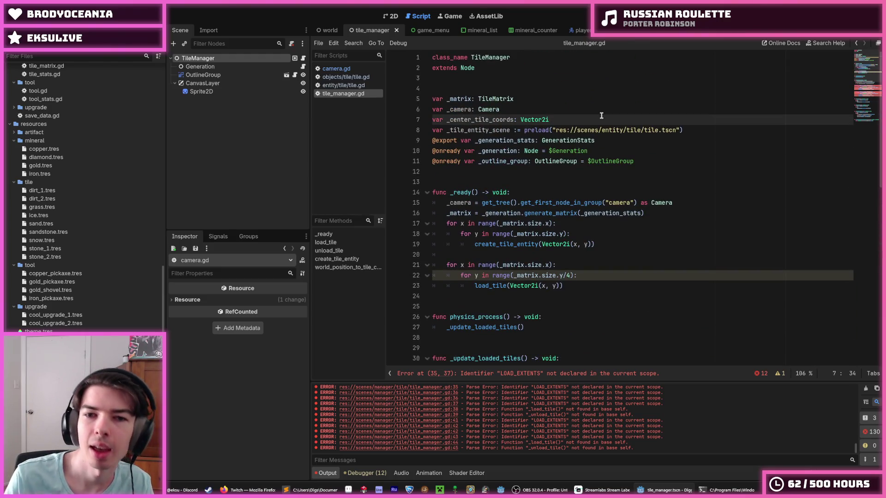
- Add a new line 9 under the tile entity preload containing 'const'
{"action": "key", "text": "Down"}
{"action": "key", "text": "End"}
{"action": "key", "text": "Return"}
{"action": "type", "text": "const"}
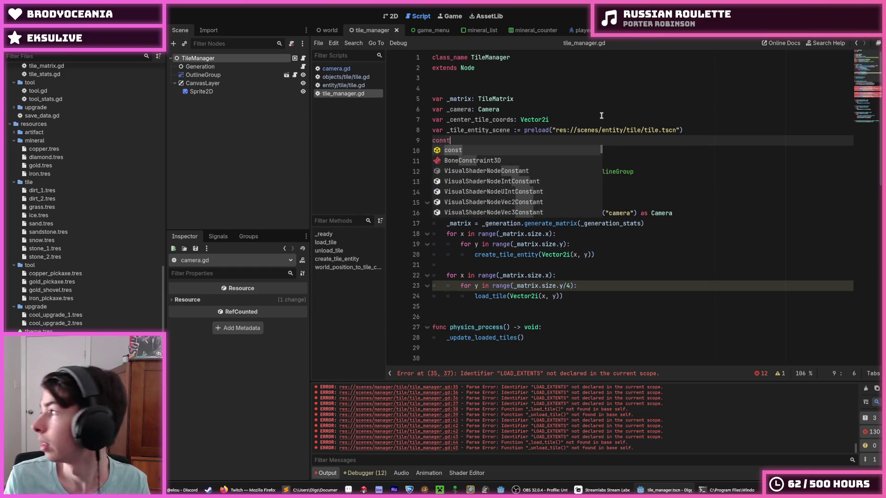
{"action": "key", "text": "Escape"}
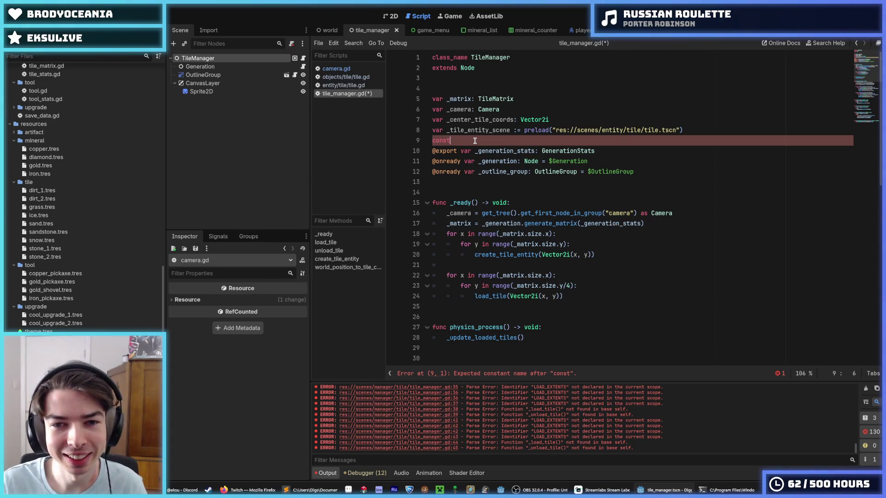
- Declare LOAD_EXTENTS as Vector2i(5, 5) on line 9 and save the script
{"action": "type", "text": " LOAD"}
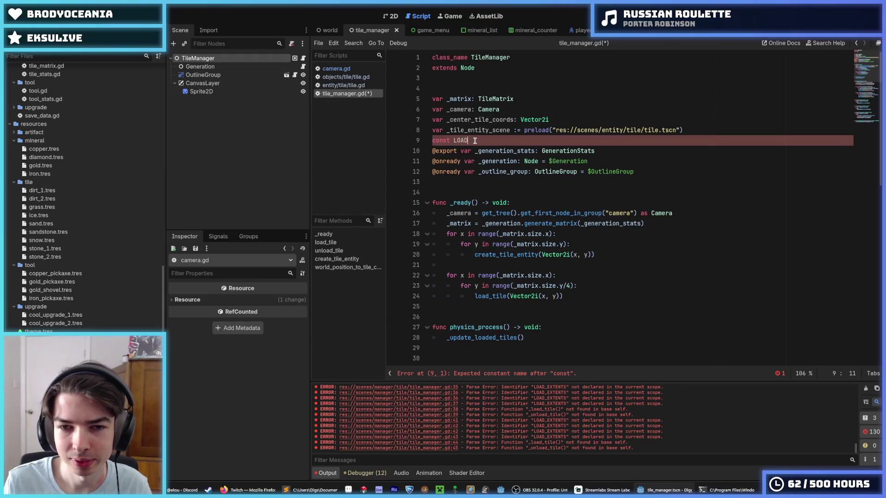
{"action": "type", "text": "_EXTENTS"}
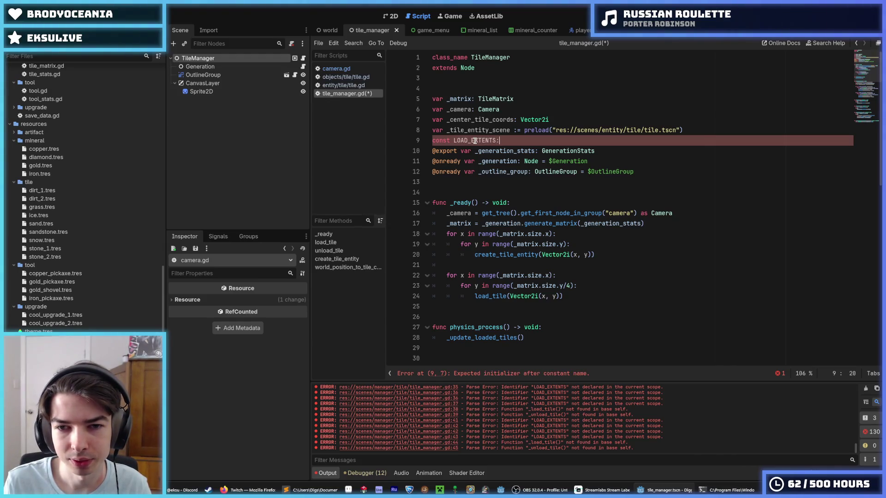
{"action": "key", "text": "BackSpace"}
{"action": "type", "text": ":"}
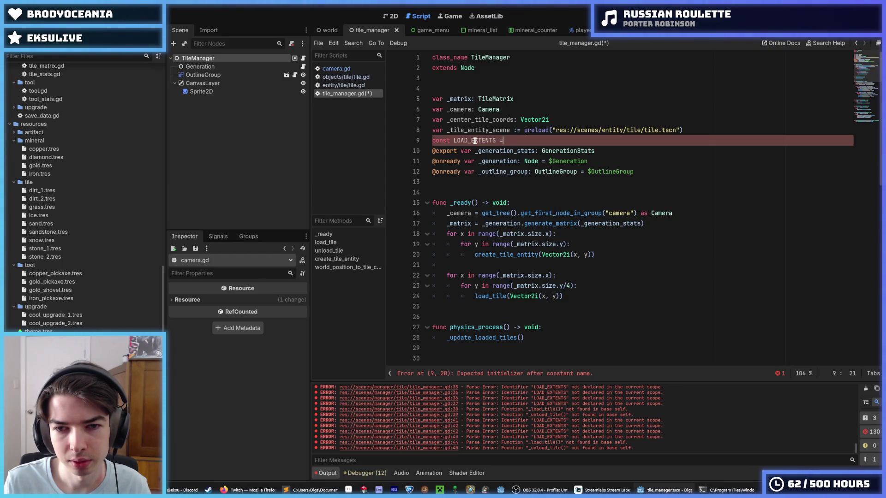
{"action": "type", "text": " Vector2i"}
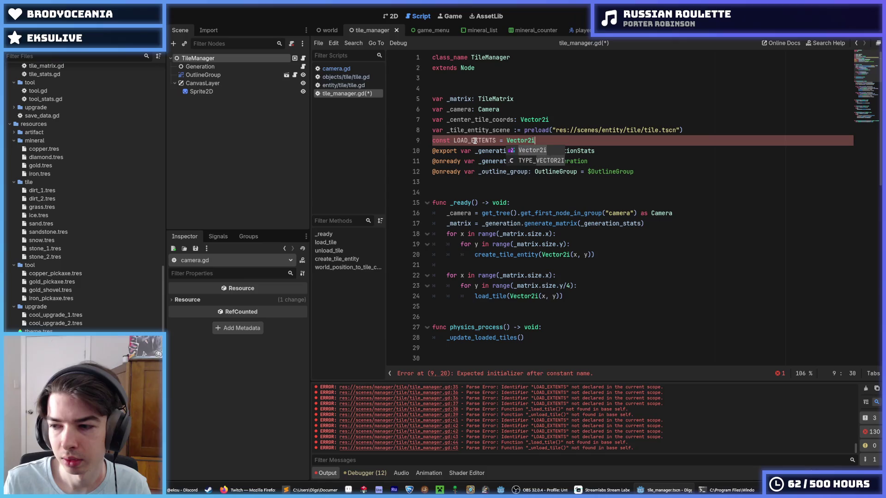
{"action": "type", "text": "("}
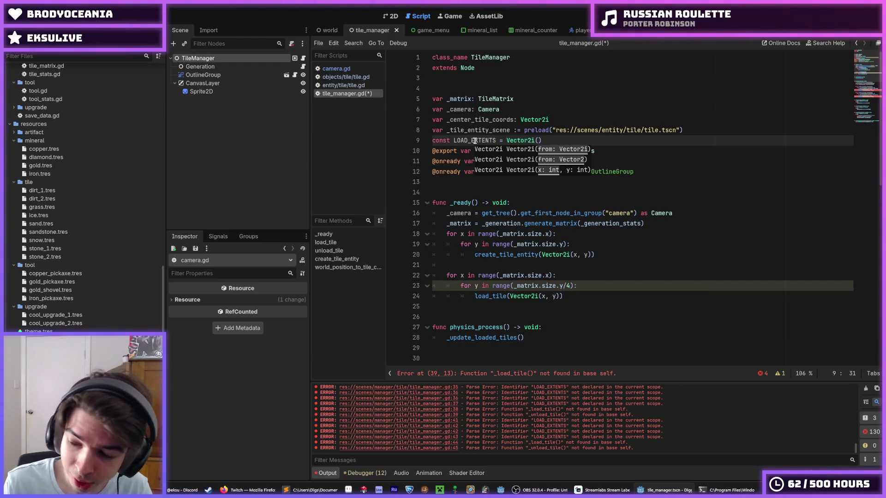
{"action": "key", "text": "ctrl+s"}
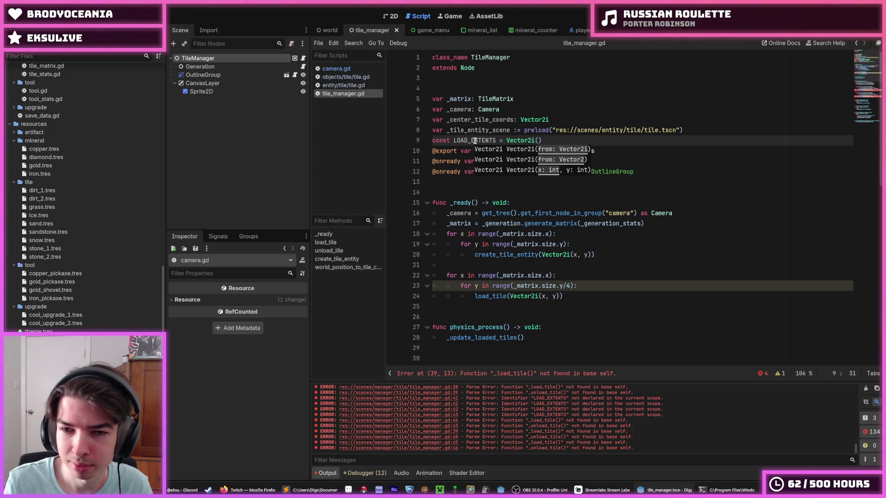
{"action": "type", "text": "5,"}
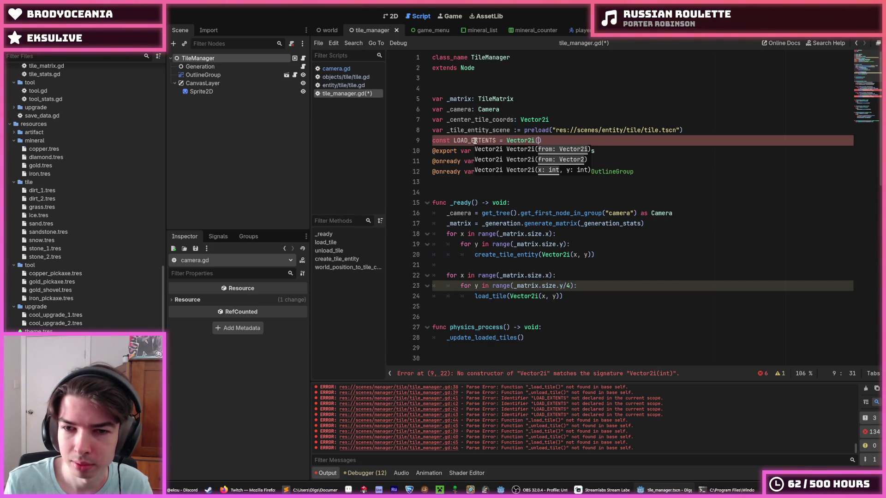
{"action": "type", "text": " 5"}
{"action": "key", "text": "ctrl+s"}
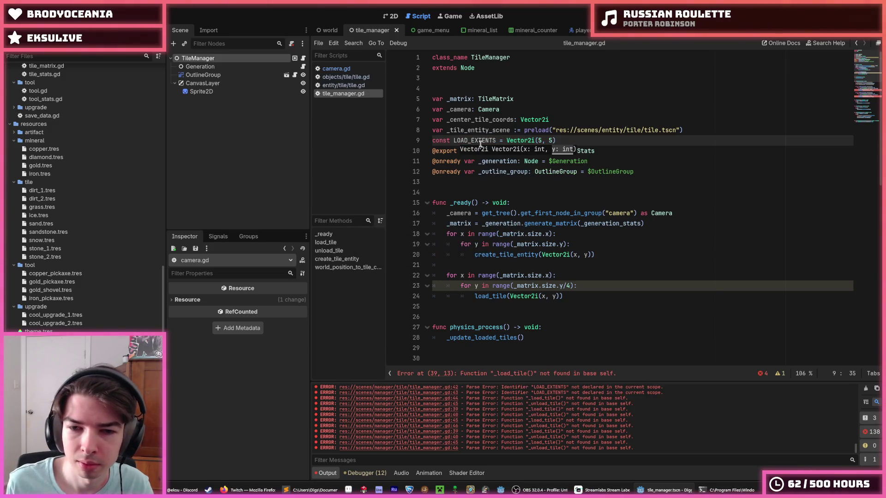
- Scroll down to the loops and place the caret at the end of line 39
{"action": "scroll", "coordinate": [501, 167], "scroll_direction": "down", "scroll_amount": 3}
{"action": "scroll", "coordinate": [502, 167], "scroll_direction": "down", "scroll_amount": 5}
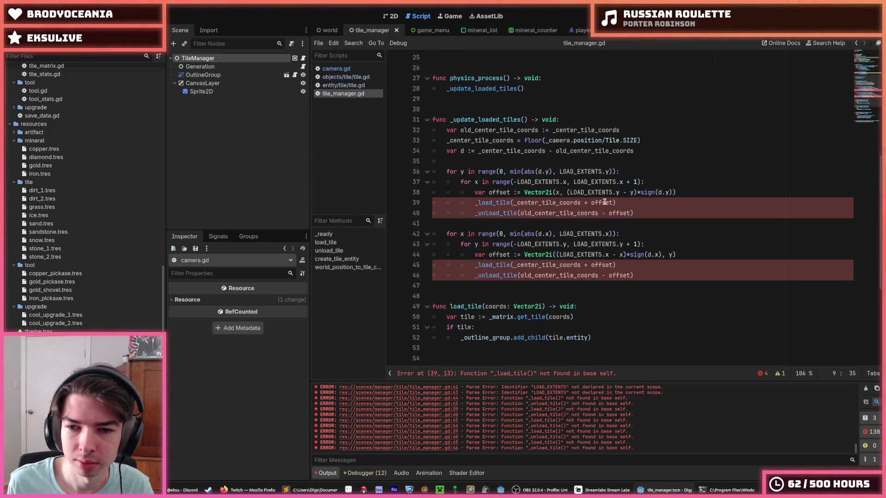
{"action": "left_click", "coordinate": [645, 203]}
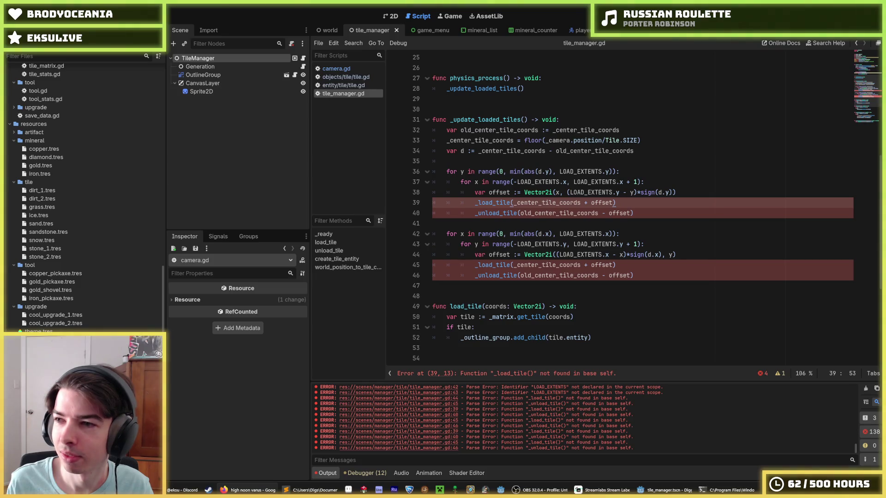
- Preview several 'high noon varus' image results, ending on the LoL skin High Noon Varus image
{"action": "left_click_drag", "start_coordinate": [752, 185], "coordinate": [307, 4]}
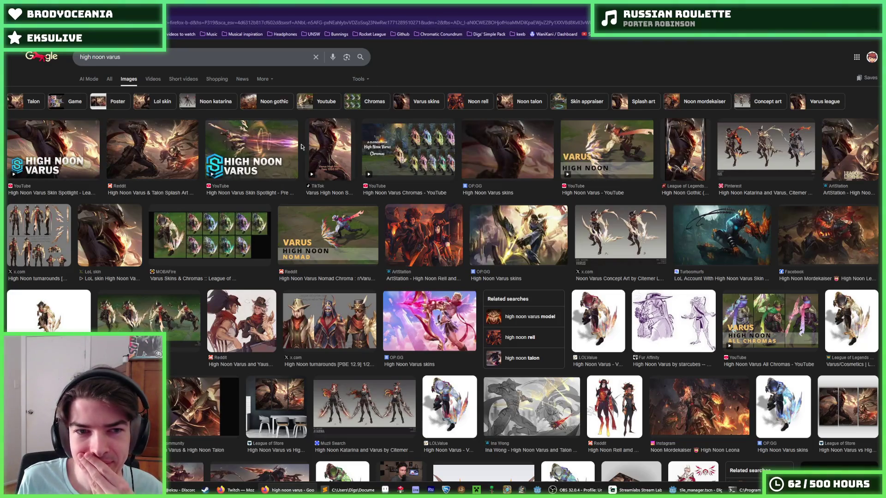
{"action": "left_click", "coordinate": [136, 144]}
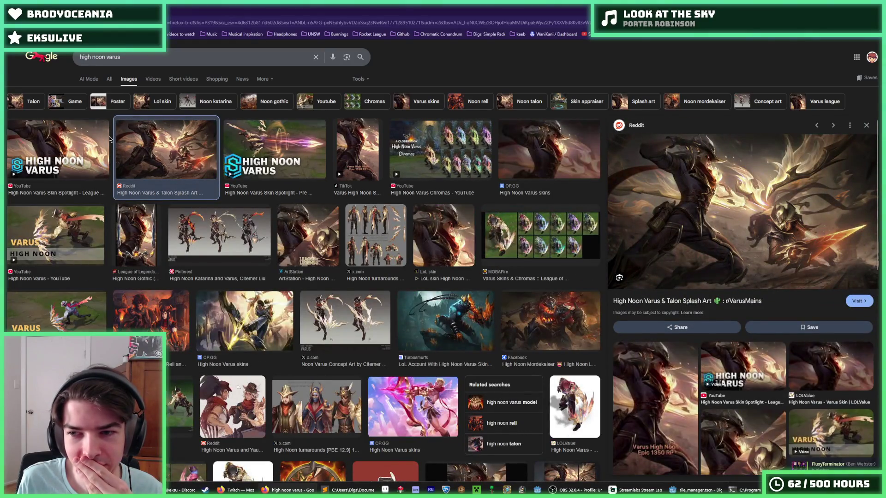
{"action": "left_click", "coordinate": [79, 153]}
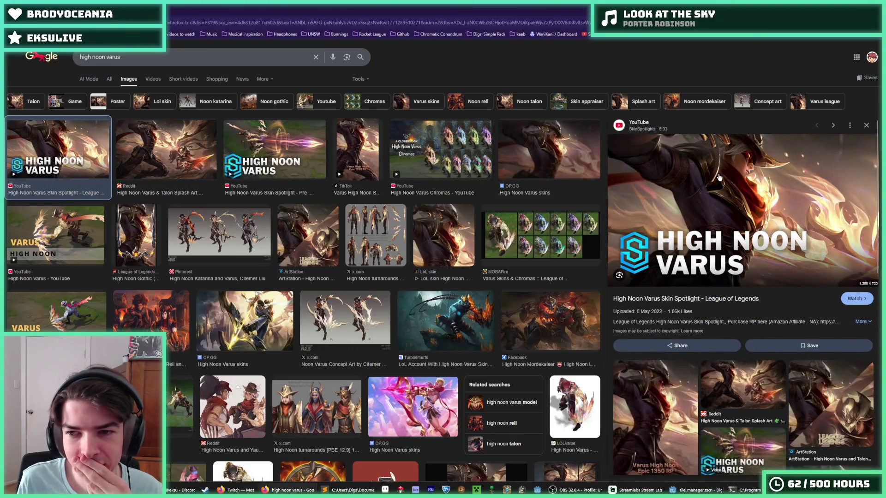
{"action": "left_click", "coordinate": [461, 155]}
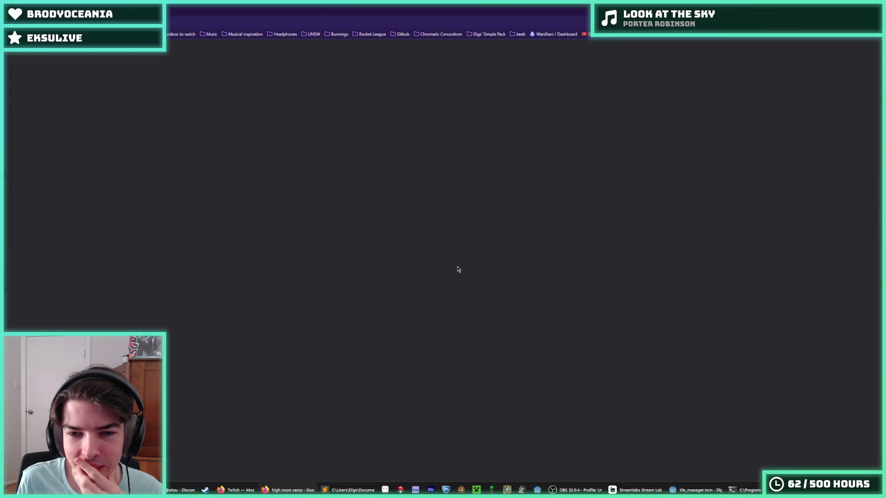
{"action": "key", "text": "F5"}
{"action": "left_click", "coordinate": [445, 246]}
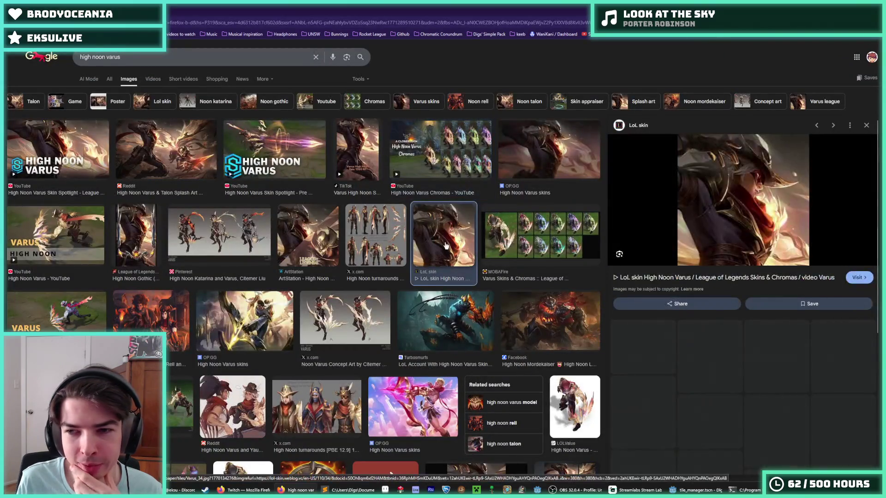
{"action": "scroll", "coordinate": [445, 245], "scroll_direction": "down", "scroll_amount": 2}
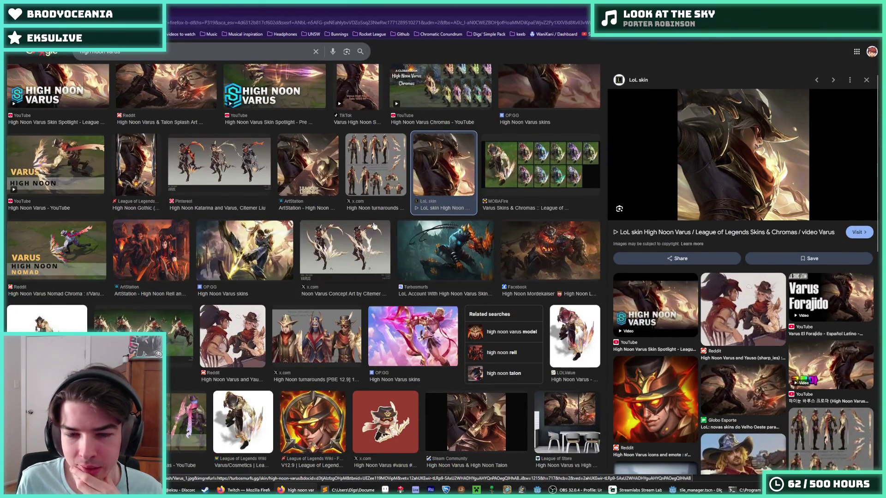
{"action": "scroll", "coordinate": [446, 245], "scroll_direction": "up", "scroll_amount": 2}
- Search Google Images for "high noon yone"
{"action": "left_click", "coordinate": [143, 57]}
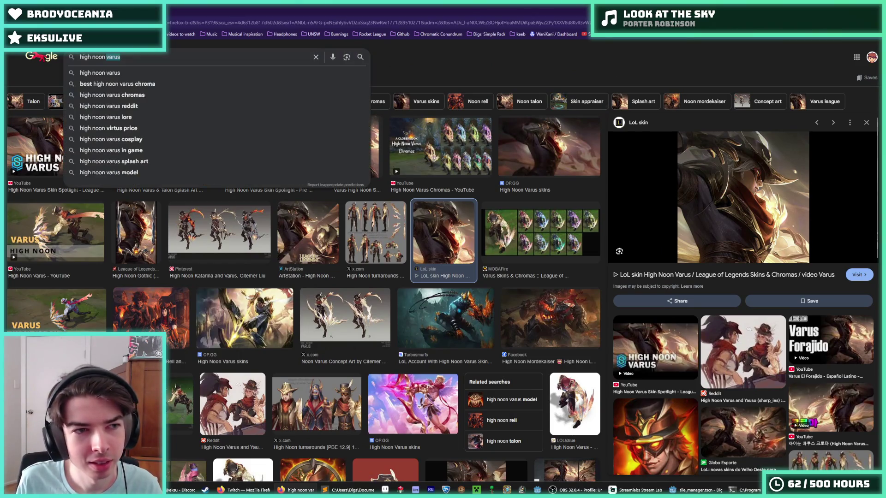
{"action": "key", "text": "BackSpace"}
{"action": "key", "text": "BackSpace"}
{"action": "key", "text": "BackSpace"}
{"action": "type", "text": "yone"}
{"action": "key", "text": "Return"}
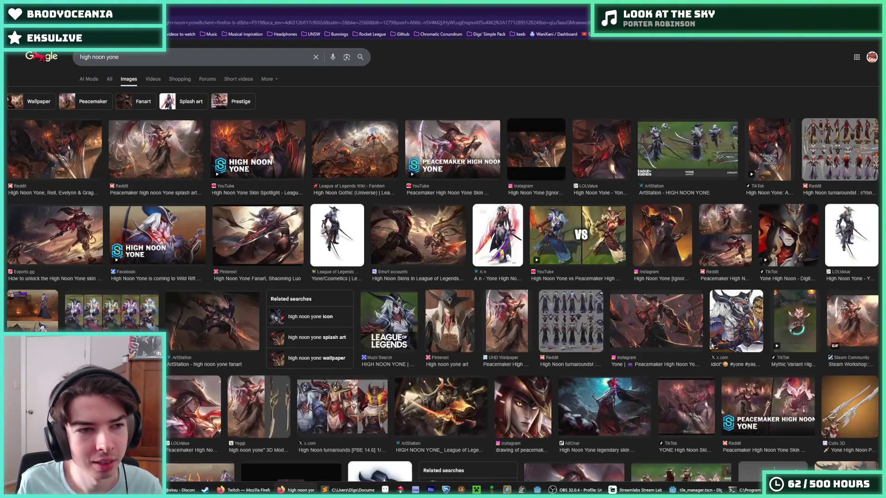
- Open the Peacemaker High Noon Yone splash art's Reddit post and view the image full size, zoomed out
{"action": "left_click", "coordinate": [81, 156]}
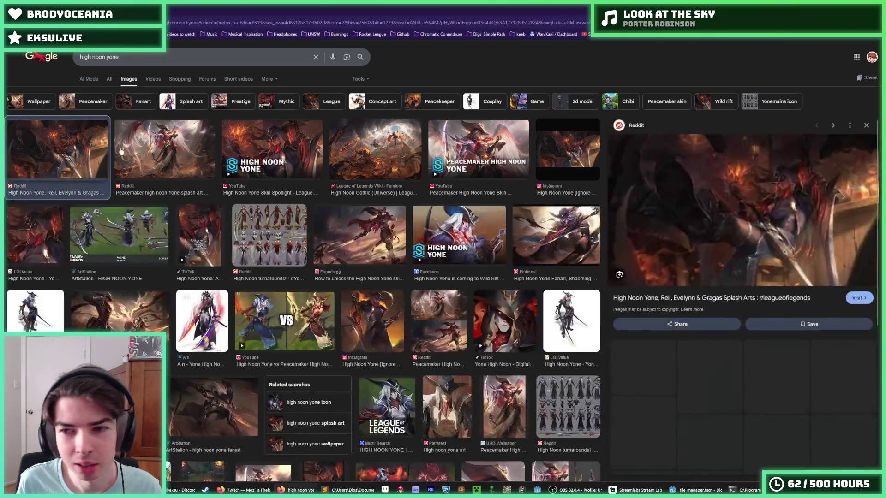
{"action": "left_click", "coordinate": [155, 152]}
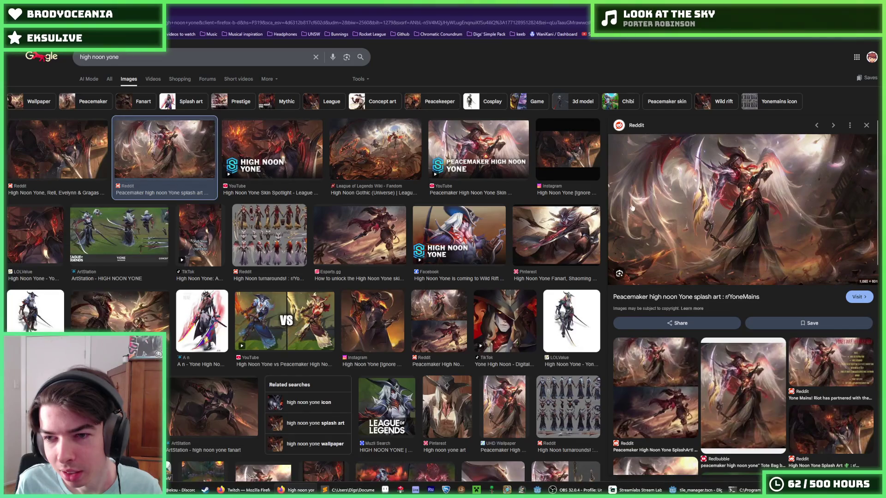
{"action": "left_click", "coordinate": [747, 183]}
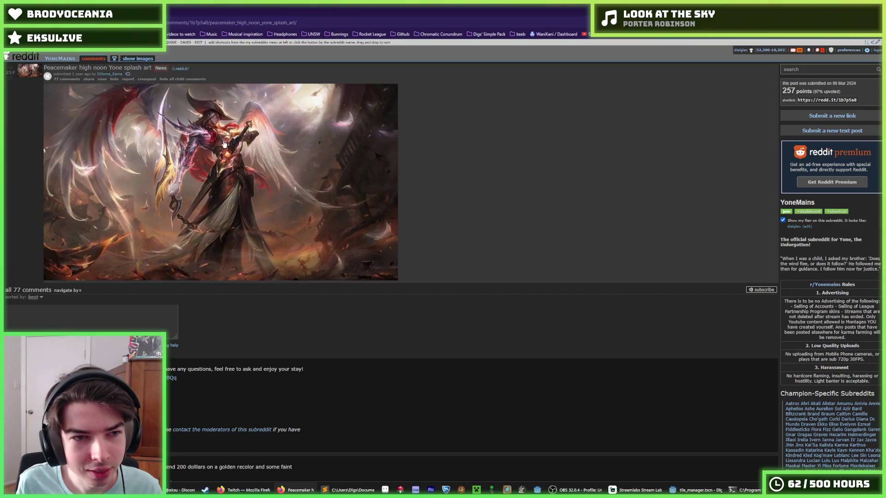
{"action": "left_click", "coordinate": [224, 144]}
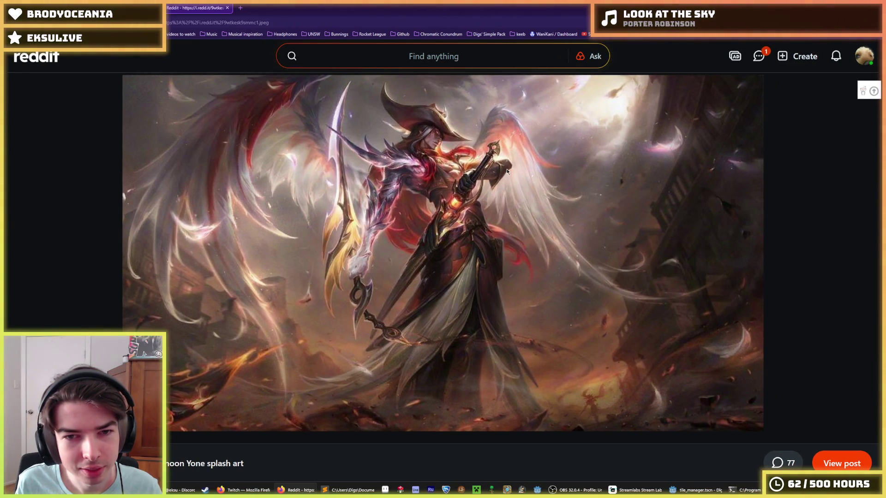
{"action": "key", "text": "ctrl+minus"}
{"action": "key", "text": "ctrl+minus"}
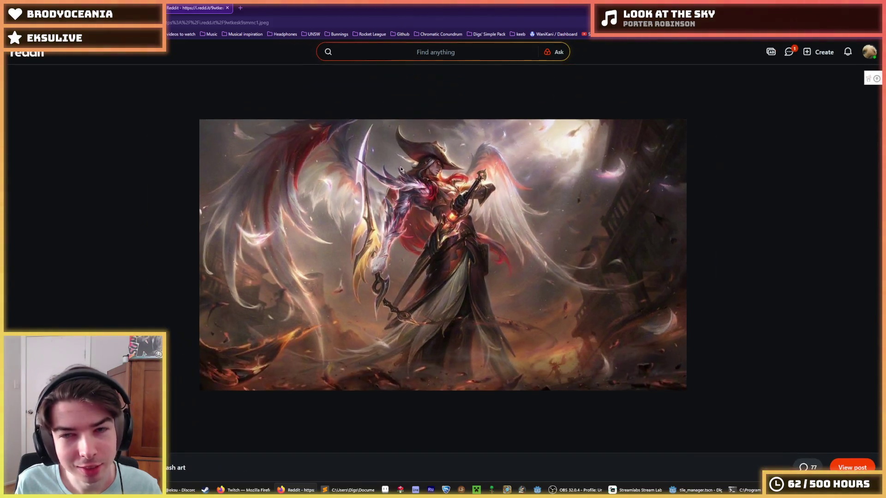
{"action": "key", "text": "ctrl+minus"}
{"action": "key", "text": "ctrl+minus"}
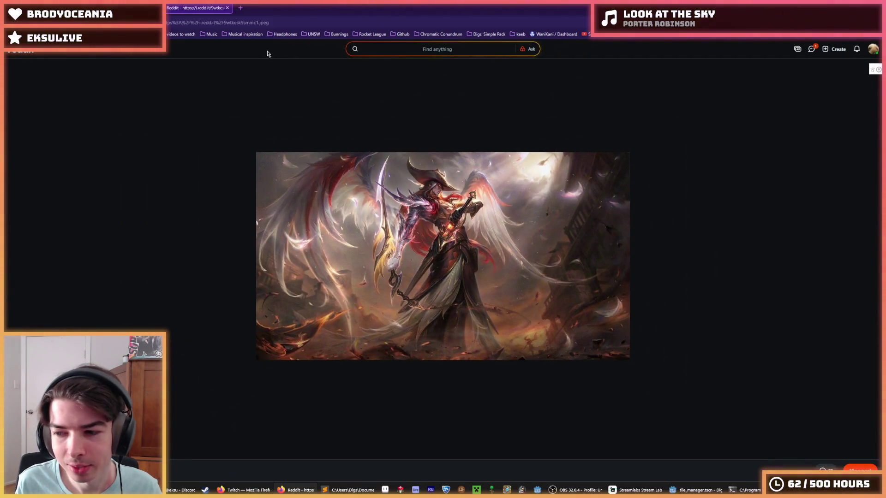
- Go back to the results, preview the Instagram Peacemaker image, then return to Godot's script editor
{"action": "key", "text": "alt+Left"}
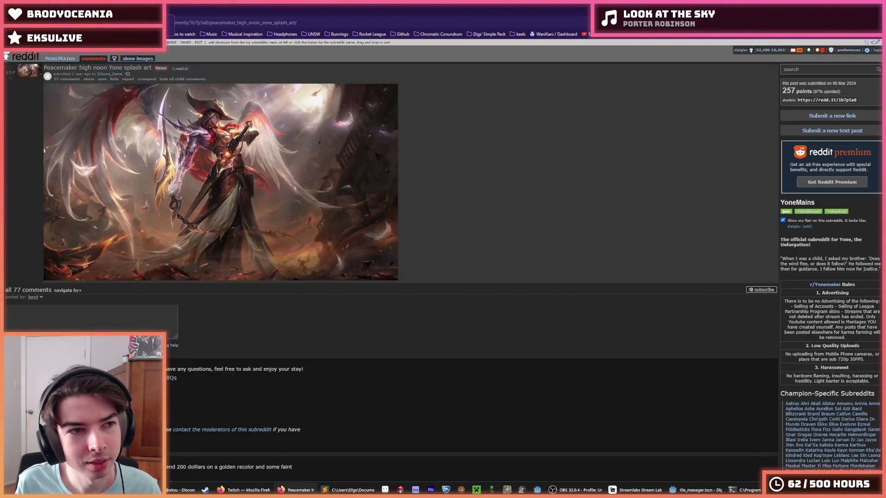
{"action": "key", "text": "alt+Left"}
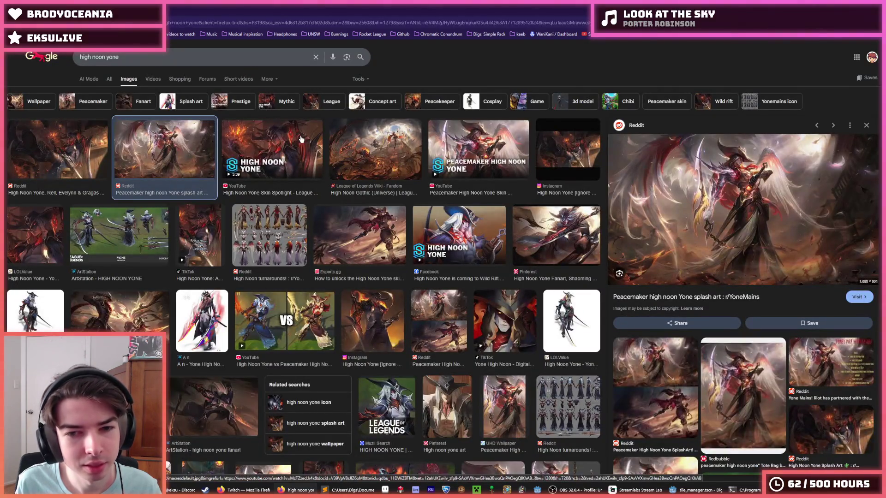
{"action": "scroll", "coordinate": [301, 139], "scroll_direction": "down", "scroll_amount": 3}
{"action": "scroll", "coordinate": [295, 171], "scroll_direction": "down", "scroll_amount": 2}
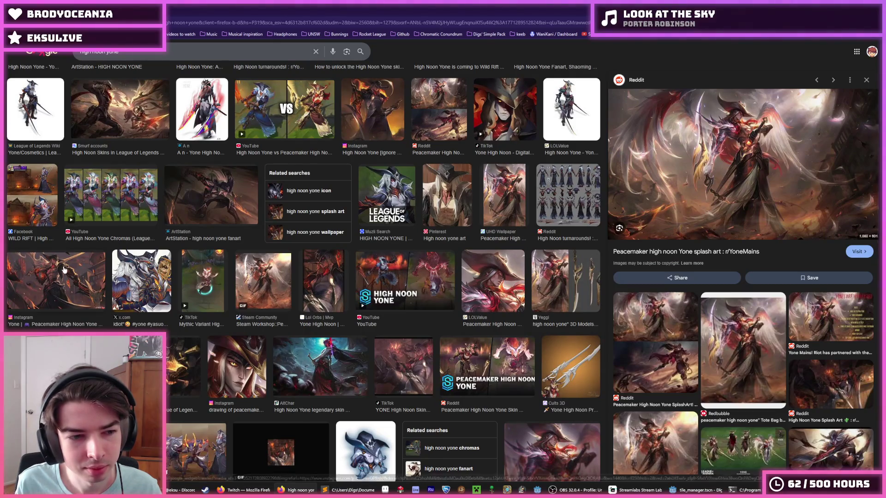
{"action": "left_click", "coordinate": [95, 263]}
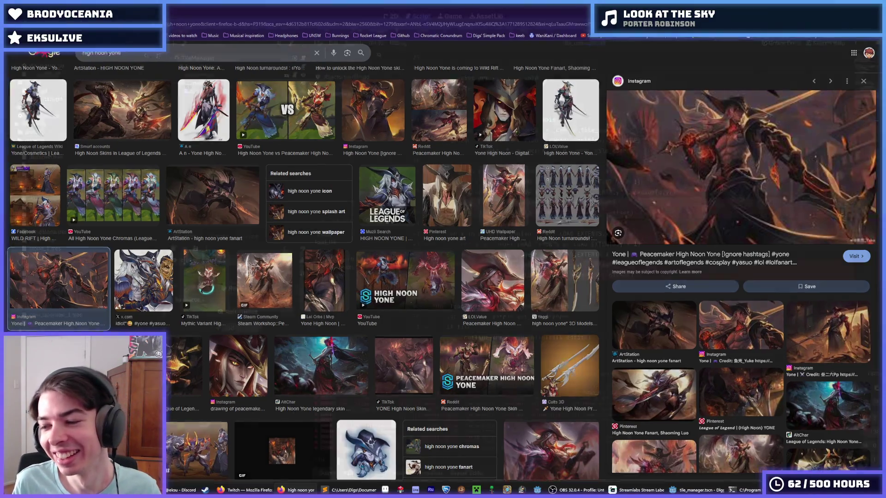
{"action": "key", "text": "alt+Tab"}
{"action": "left_click", "coordinate": [662, 212]}
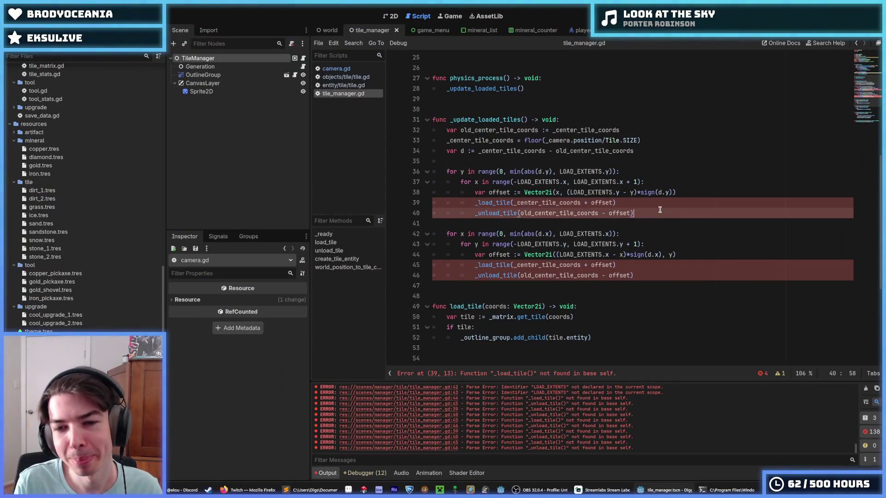
- Rename the load_tile and unload_tile definitions to _load_tile and _unload_tile, and save
{"action": "key", "text": "Up"}
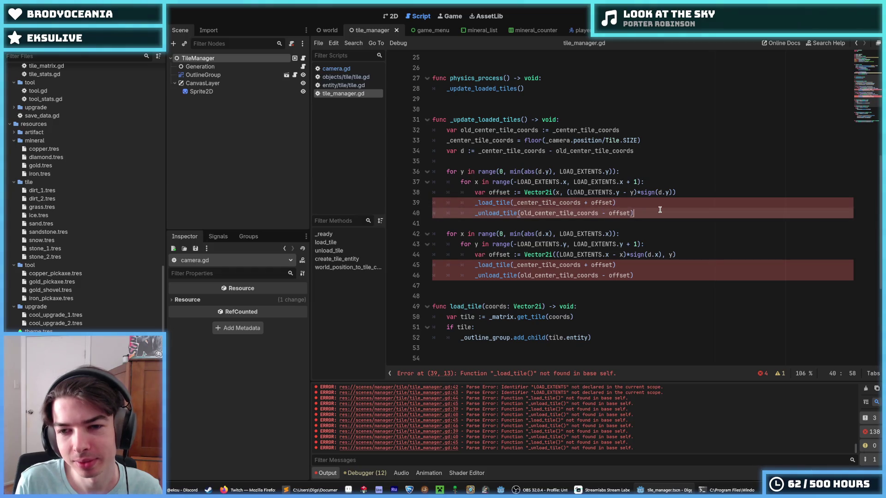
{"action": "key", "text": "Down"}
{"action": "key", "text": "Down"}
{"action": "key", "text": "Down"}
{"action": "key", "text": "Down"}
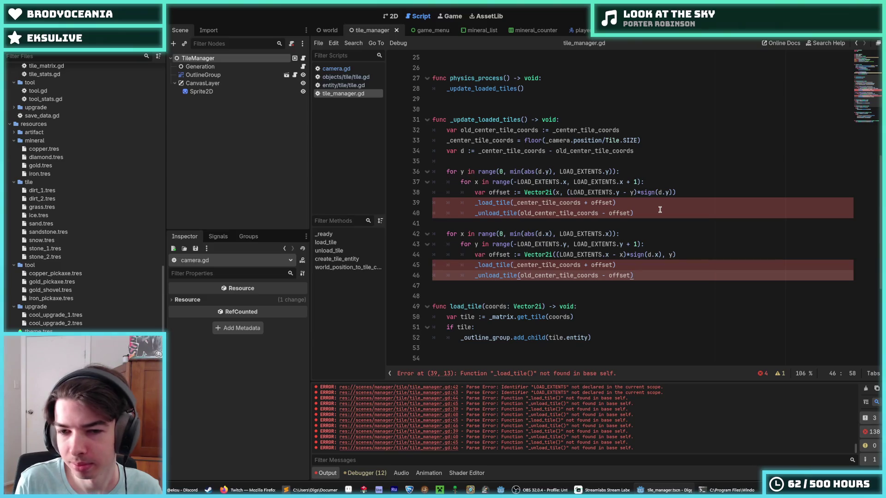
{"action": "key", "text": "Up"}
{"action": "key", "text": "Up"}
{"action": "key", "text": "Up"}
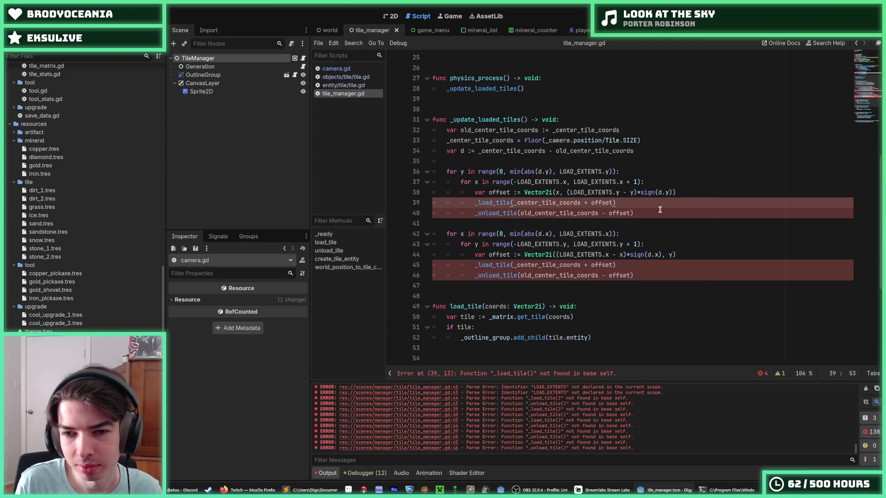
{"action": "scroll", "coordinate": [600, 203], "scroll_direction": "down", "scroll_amount": 3}
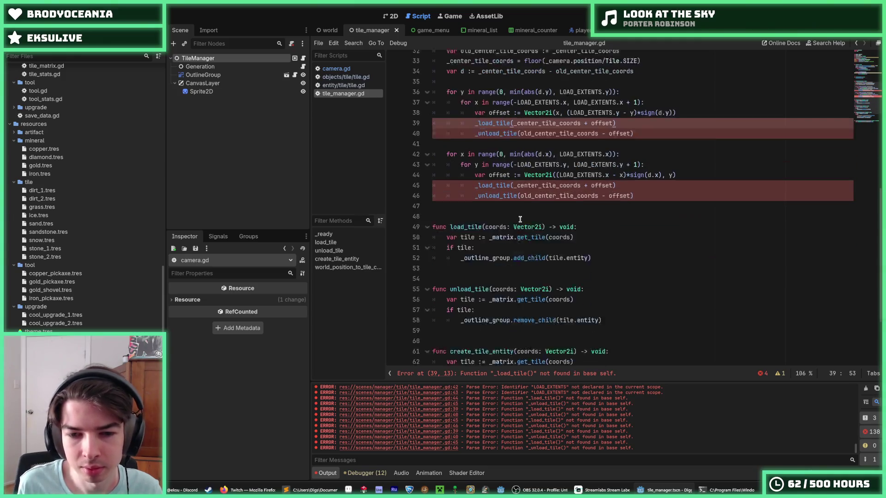
{"action": "left_click", "coordinate": [450, 213]}
{"action": "type", "text": "_"}
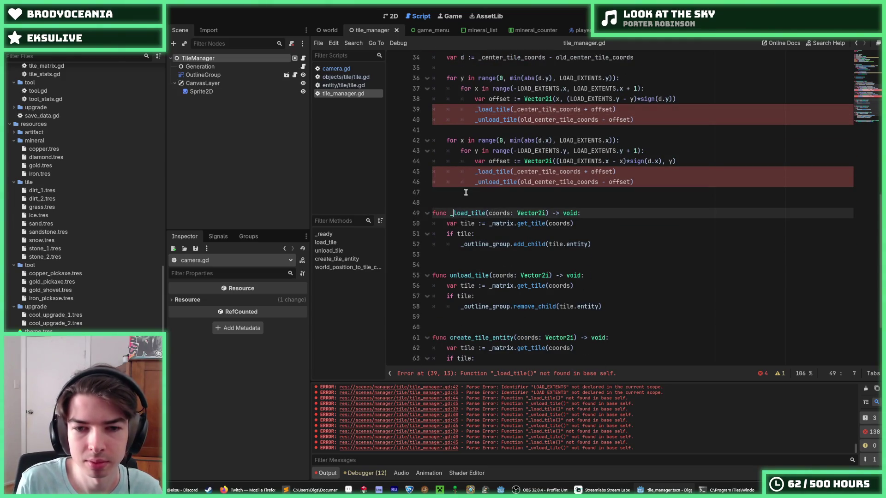
{"action": "key", "text": "Down"}
{"action": "key", "text": "Down"}
{"action": "key", "text": "Down"}
{"action": "type", "text": "_"}
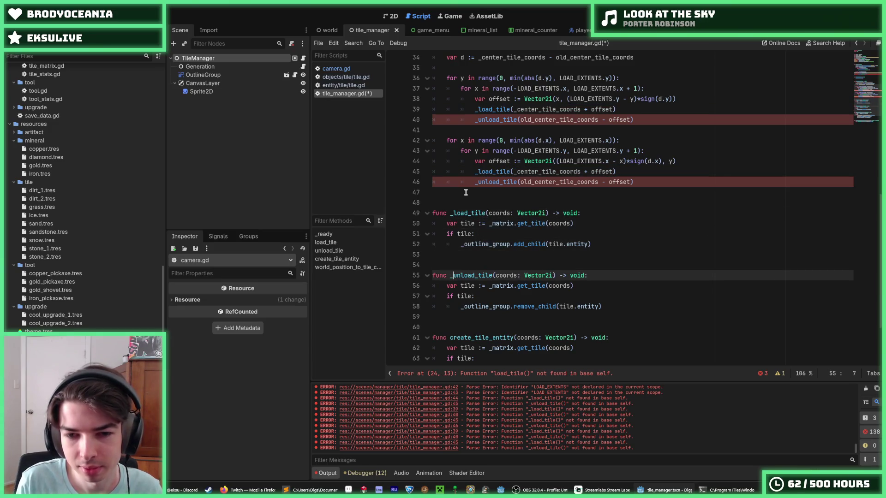
{"action": "key", "text": "ctrl+s"}
- Rename the load_tile call on line 24 to _load_tile
{"action": "left_click", "coordinate": [663, 89]}
{"action": "scroll", "coordinate": [664, 152], "scroll_direction": "up", "scroll_amount": 4}
{"action": "scroll", "coordinate": [663, 152], "scroll_direction": "up", "scroll_amount": 2}
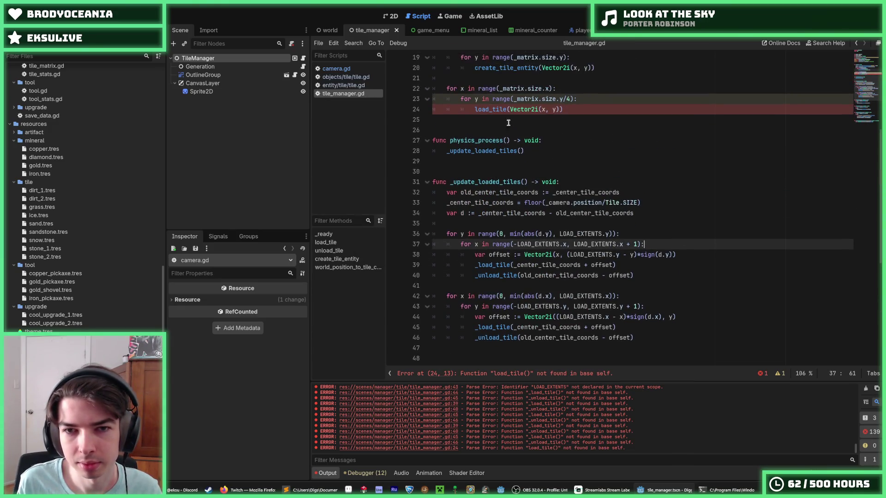
{"action": "left_click", "coordinate": [477, 115]}
{"action": "scroll", "coordinate": [587, 126], "scroll_direction": "up", "scroll_amount": 1}
{"action": "type", "text": "_"}
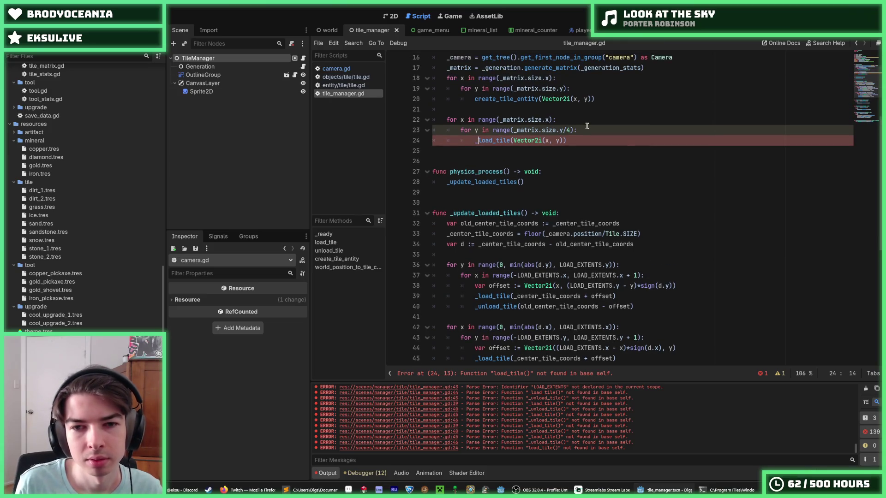
{"action": "key", "text": "Home"}
{"action": "key", "text": "Home"}
- Inspect the _update_loaded_tiles() name and the _load_tile(Vector2i(x, y)) call on line 24
{"action": "key", "text": "shift+Down"}
{"action": "left_click_drag", "start_coordinate": [527, 213], "coordinate": [450, 213]}
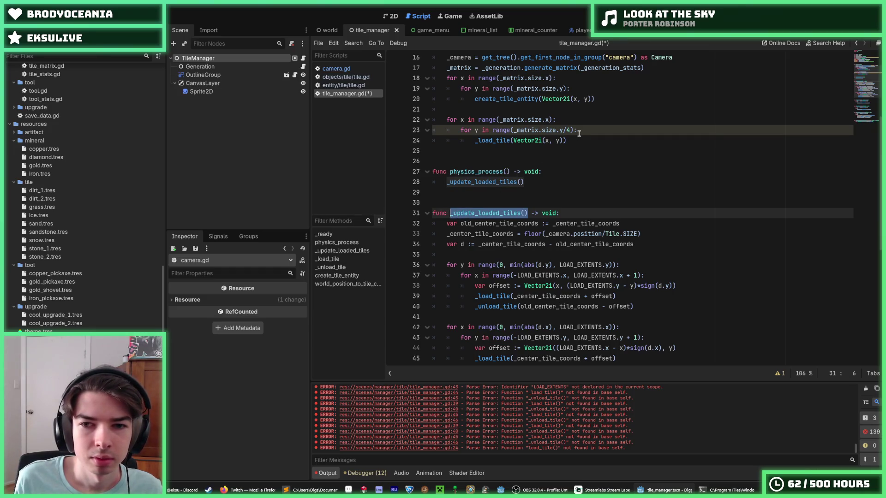
{"action": "scroll", "coordinate": [566, 186], "scroll_direction": "down", "scroll_amount": 1}
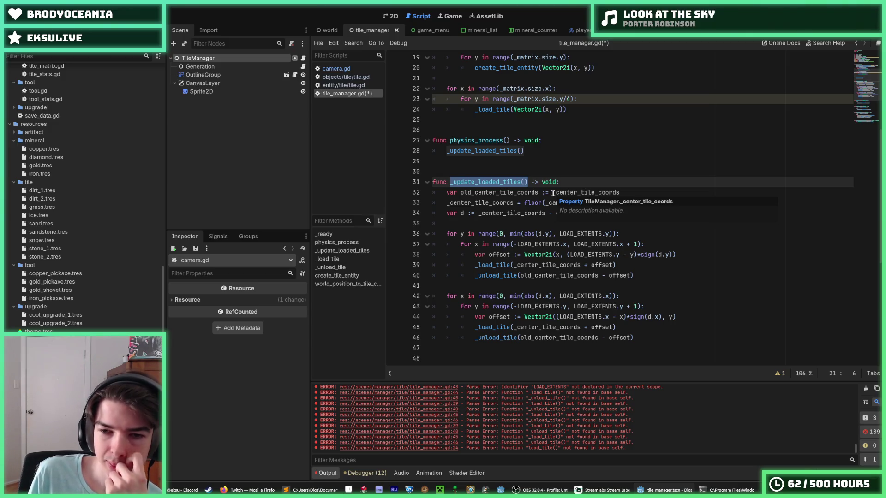
{"action": "left_click", "coordinate": [566, 183]}
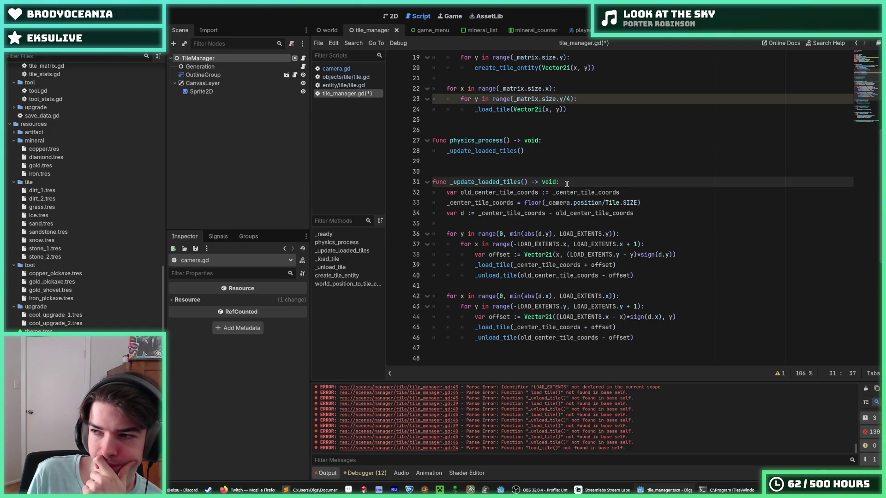
{"action": "scroll", "coordinate": [567, 184], "scroll_direction": "up", "scroll_amount": 1}
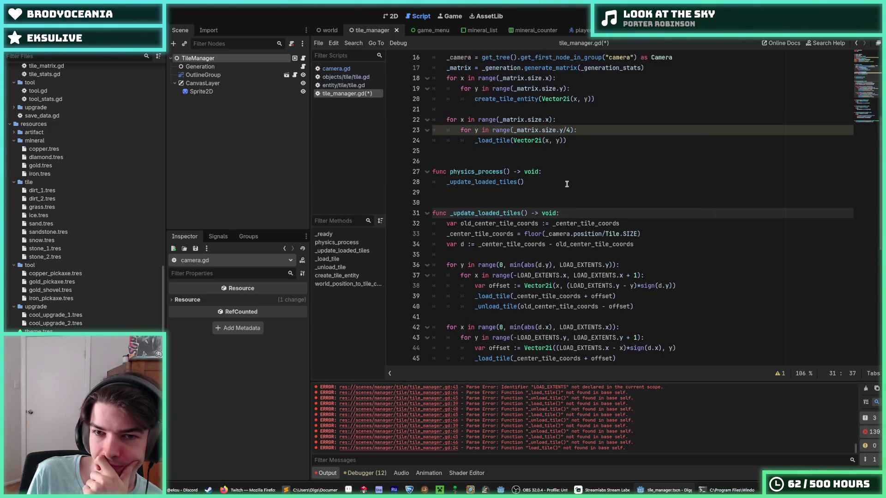
{"action": "left_click_drag", "start_coordinate": [568, 141], "coordinate": [419, 121]}
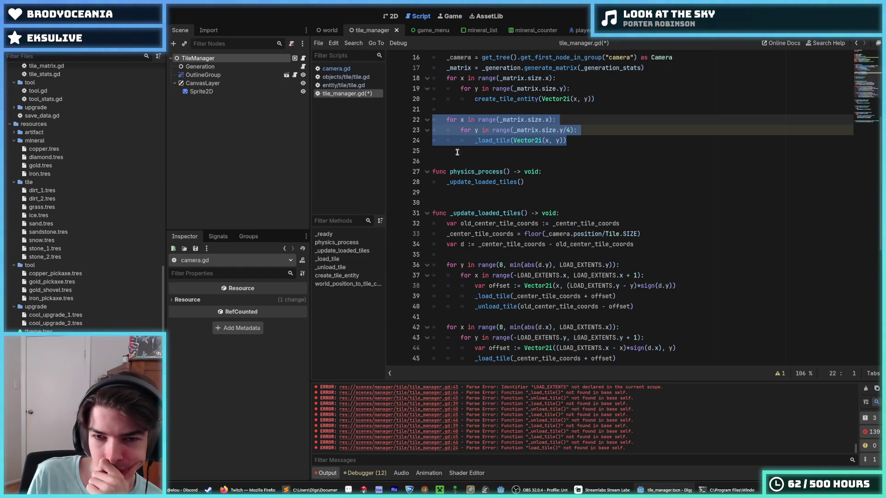
{"action": "left_click", "coordinate": [591, 140]}
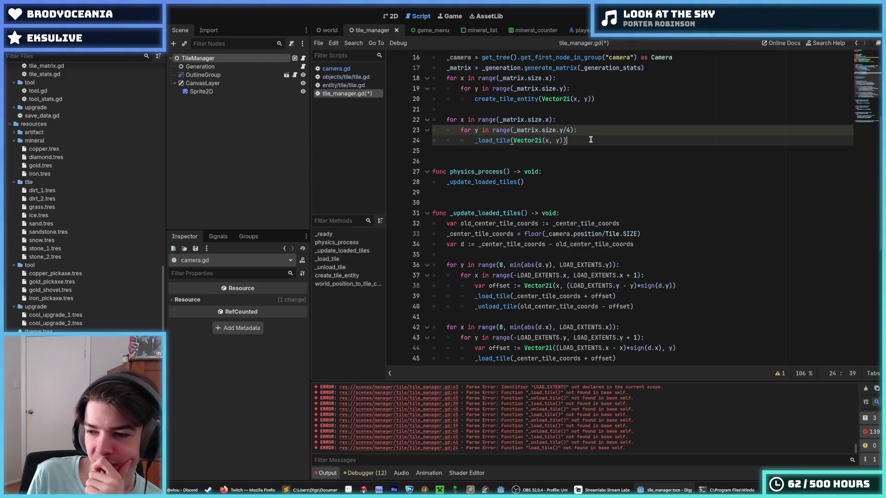
{"action": "left_click_drag", "start_coordinate": [576, 140], "coordinate": [473, 140]}
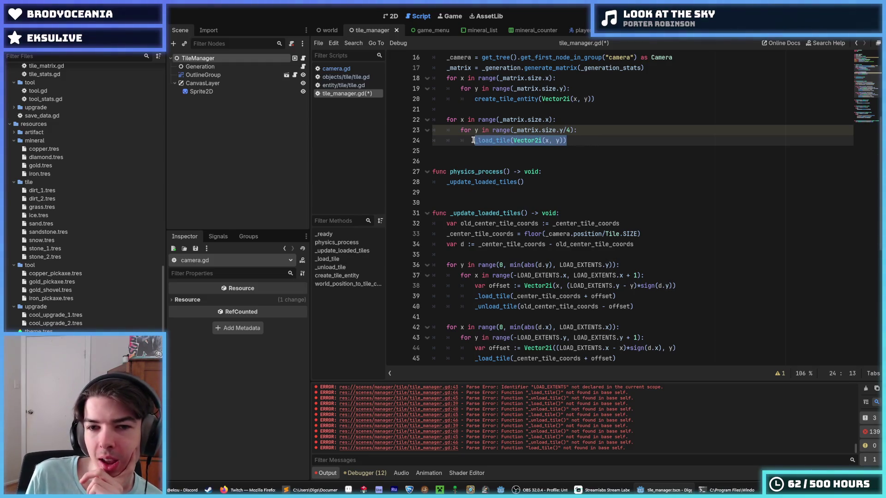
{"action": "scroll", "coordinate": [553, 157], "scroll_direction": "up", "scroll_amount": 1}
{"action": "left_click", "coordinate": [581, 172]}
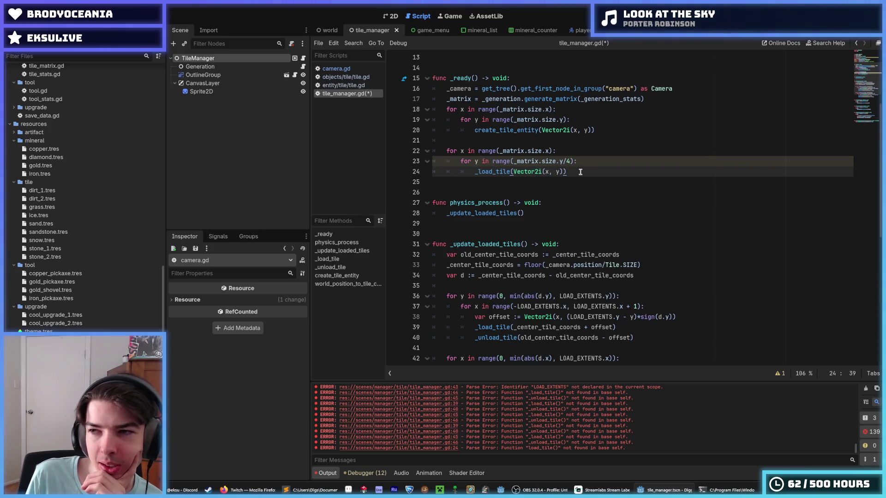
{"action": "mouse_move", "coordinate": [577, 172]}
{"action": "left_mouse_down"}
{"action": "mouse_move", "coordinate": [473, 173]}
{"action": "mouse_move", "coordinate": [538, 163]}
{"action": "mouse_move", "coordinate": [495, 153]}
{"action": "left_mouse_up"}
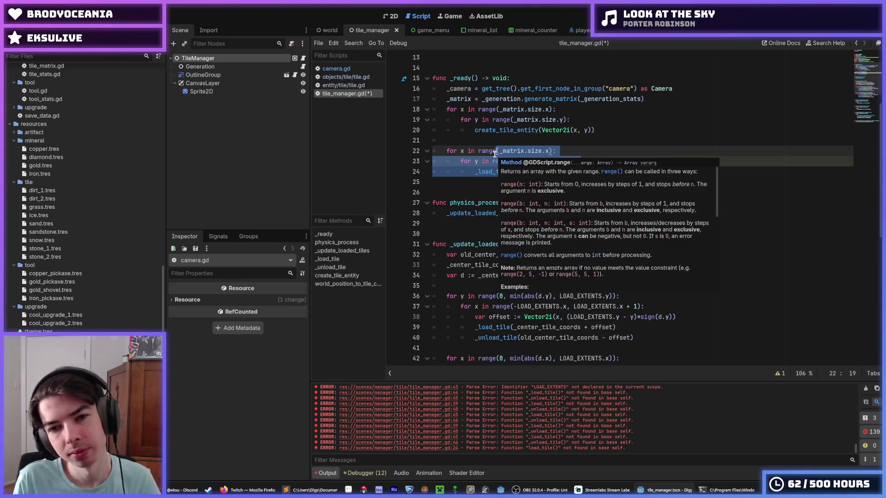
- Save tile_manager.gd and run the game with F5
{"action": "key", "text": "Right"}
{"action": "key", "text": "ctrl+s"}
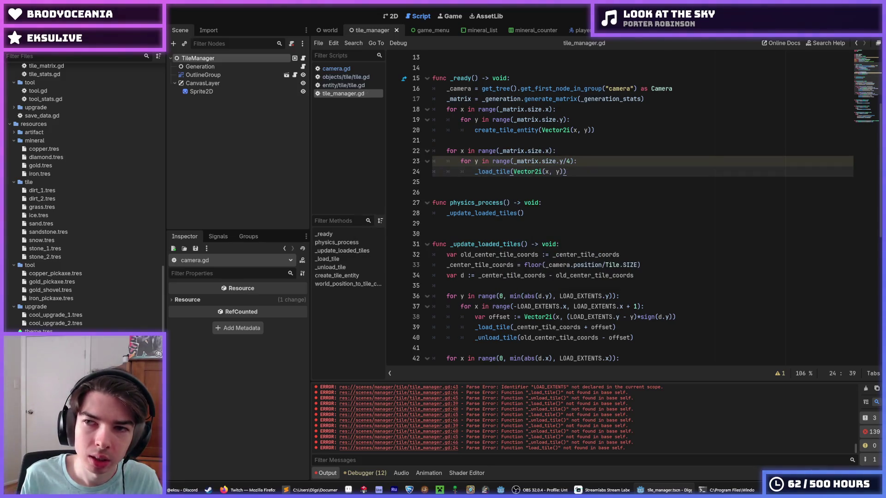
{"action": "key", "text": "F5"}
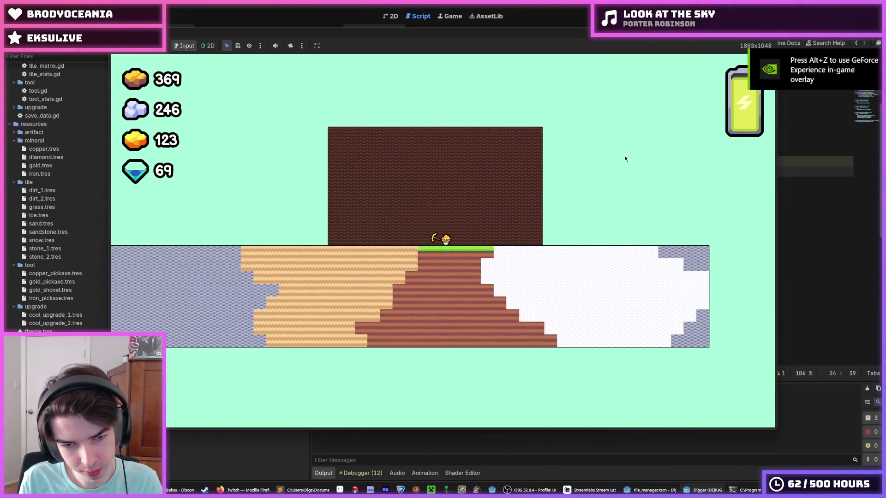
- Stop the running game with F8 to return to tile_manager.gd
{"action": "key", "text": "F8"}
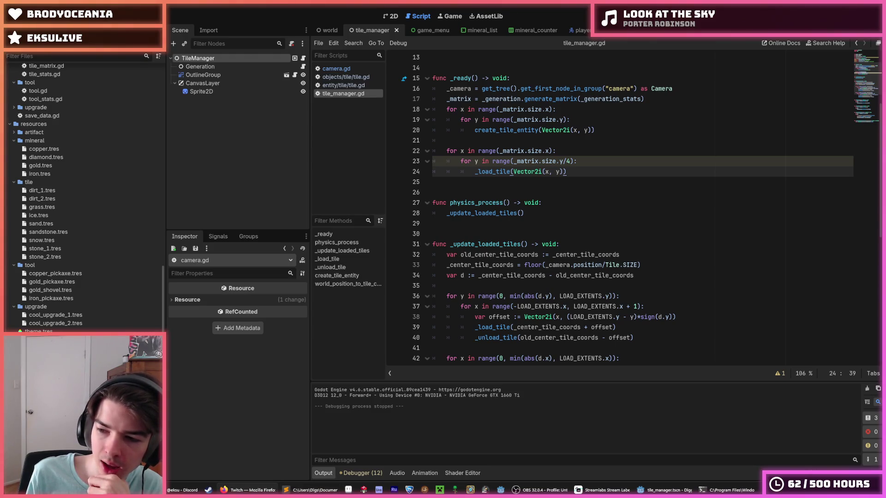
{"action": "left_click", "coordinate": [583, 159]}
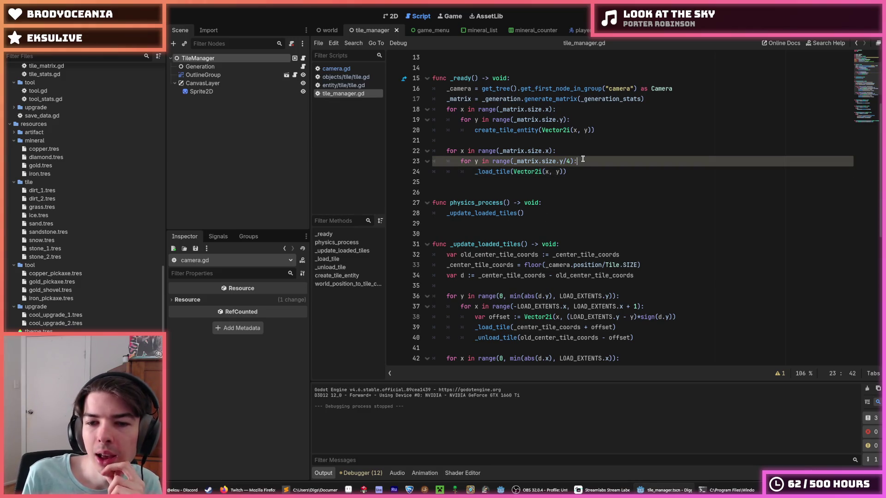
{"action": "scroll", "coordinate": [556, 195], "scroll_direction": "down", "scroll_amount": 3}
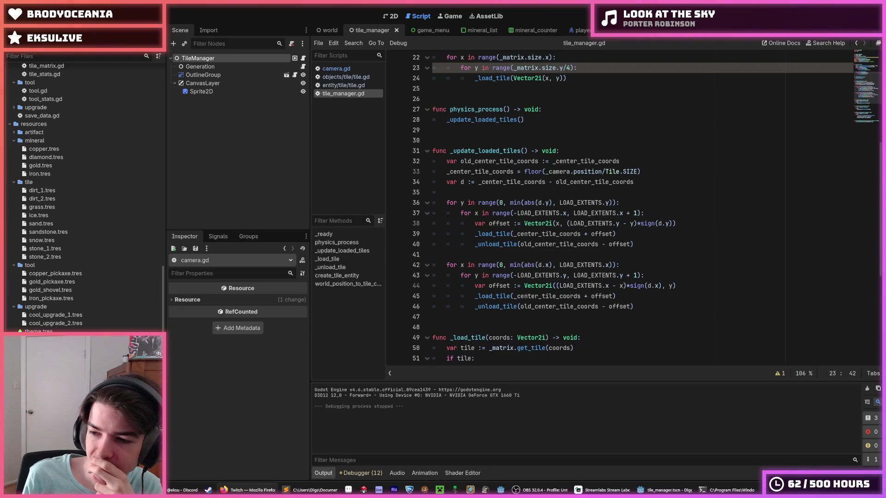
{"action": "left_click", "coordinate": [642, 244]}
{"action": "scroll", "coordinate": [642, 243], "scroll_direction": "up", "scroll_amount": 1}
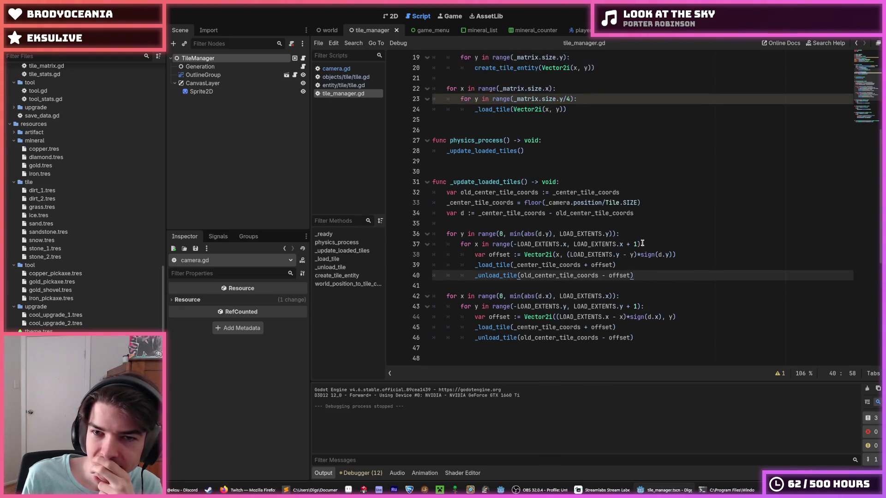
{"action": "scroll", "coordinate": [642, 243], "scroll_direction": "up", "scroll_amount": 4}
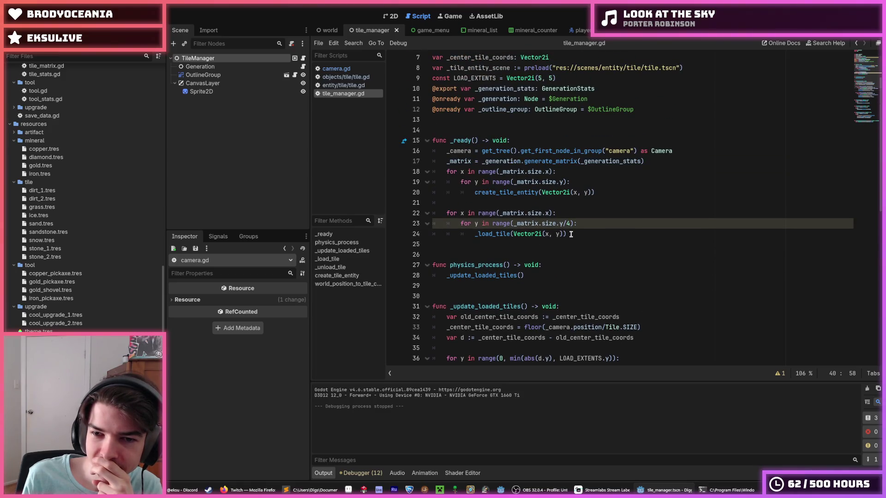
{"action": "left_click", "coordinate": [570, 235]}
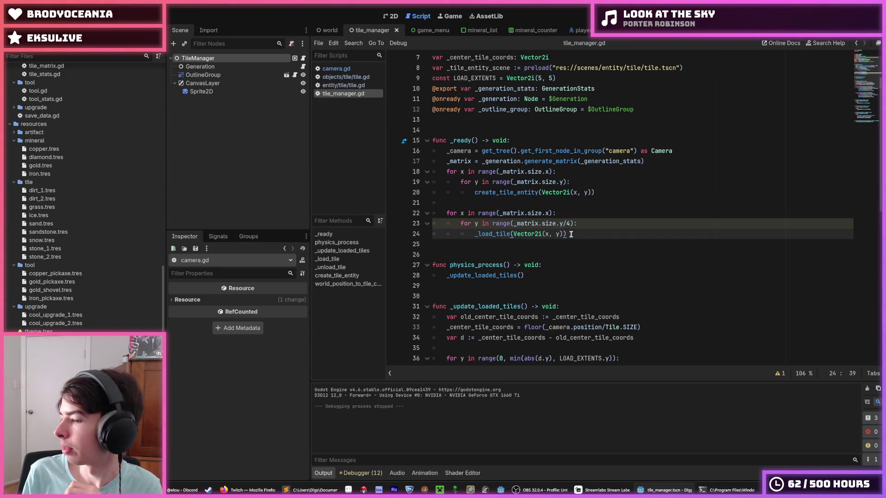
{"action": "scroll", "coordinate": [594, 299], "scroll_direction": "up", "scroll_amount": 1}
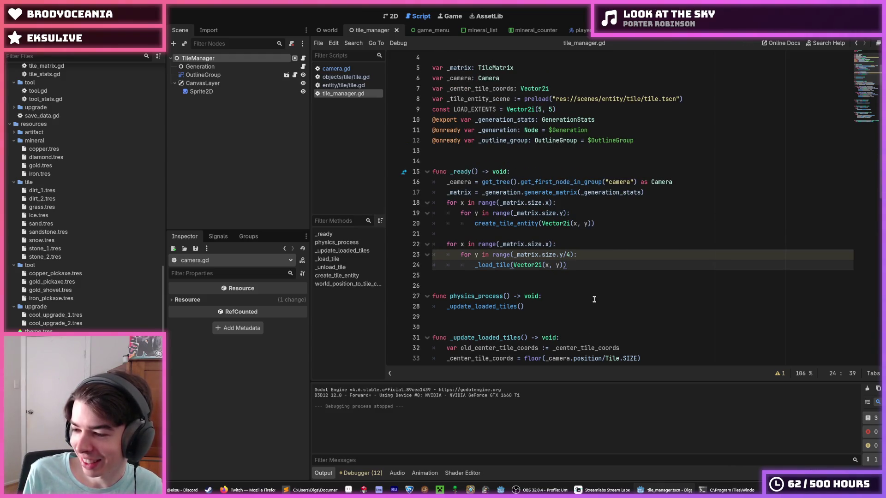
{"action": "left_click", "coordinate": [587, 259]}
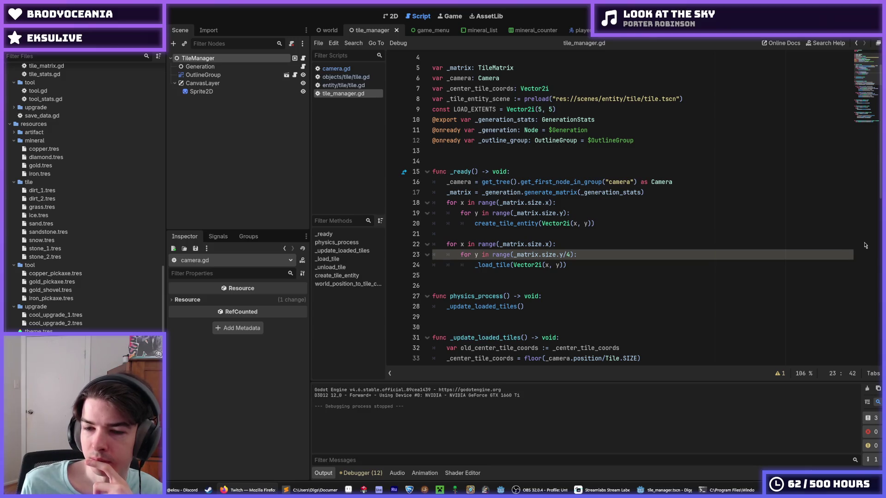
- Comment out the tile-loading loop on lines 22–24 with Ctrl+K and save
{"action": "left_click", "coordinate": [634, 276]}
{"action": "left_click", "coordinate": [579, 261]}
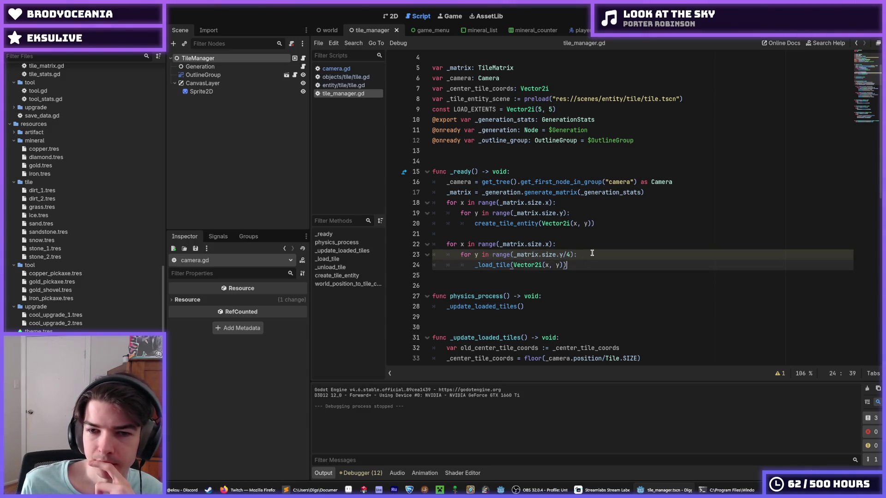
{"action": "scroll", "coordinate": [594, 263], "scroll_direction": "down", "scroll_amount": 2}
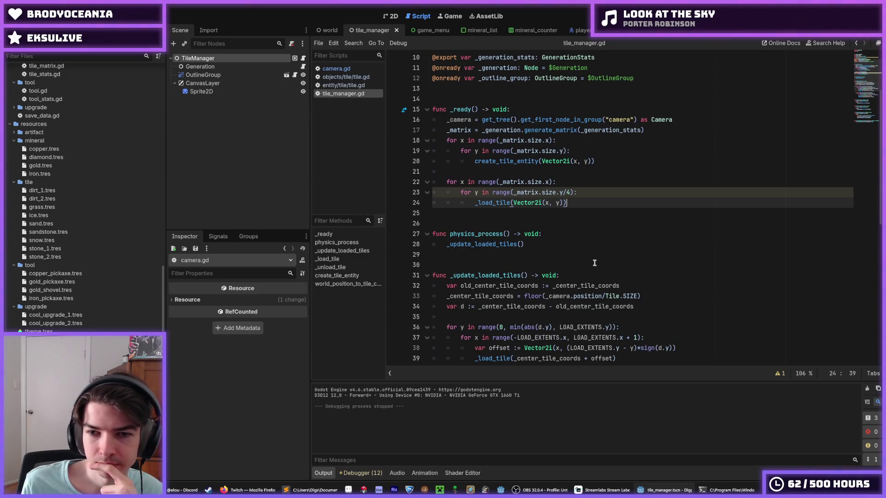
{"action": "mouse_move", "coordinate": [309, 490]}
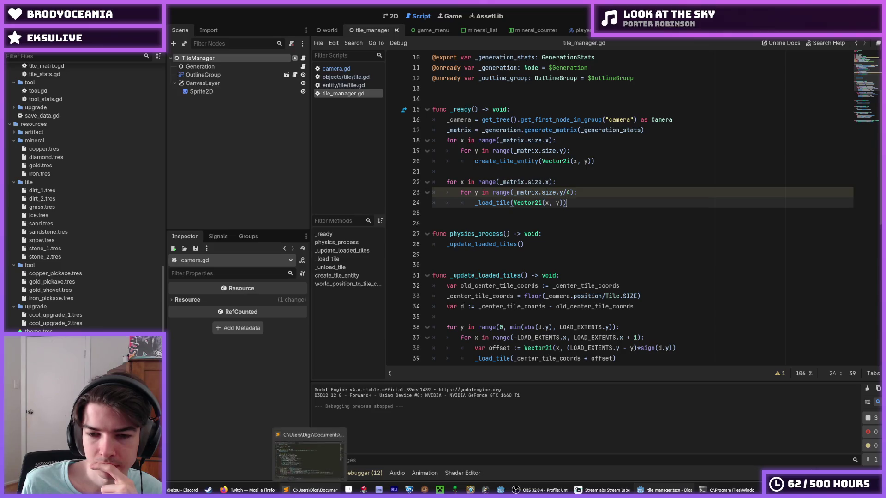
{"action": "scroll", "coordinate": [527, 320], "scroll_direction": "down", "scroll_amount": 1}
{"action": "left_click_drag", "start_coordinate": [567, 172], "coordinate": [511, 152]}
{"action": "key", "text": "ctrl+k"}
{"action": "key", "text": "Right"}
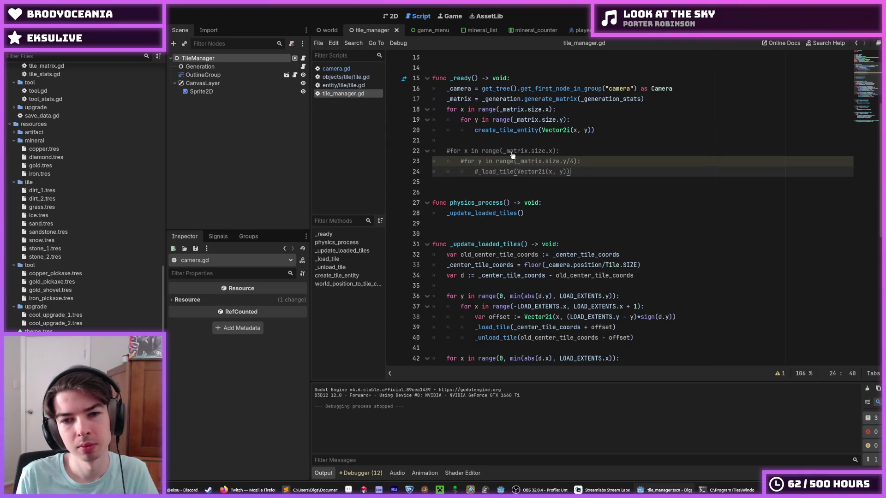
{"action": "scroll", "coordinate": [512, 156], "scroll_direction": "down", "scroll_amount": 2}
{"action": "left_click", "coordinate": [572, 192]}
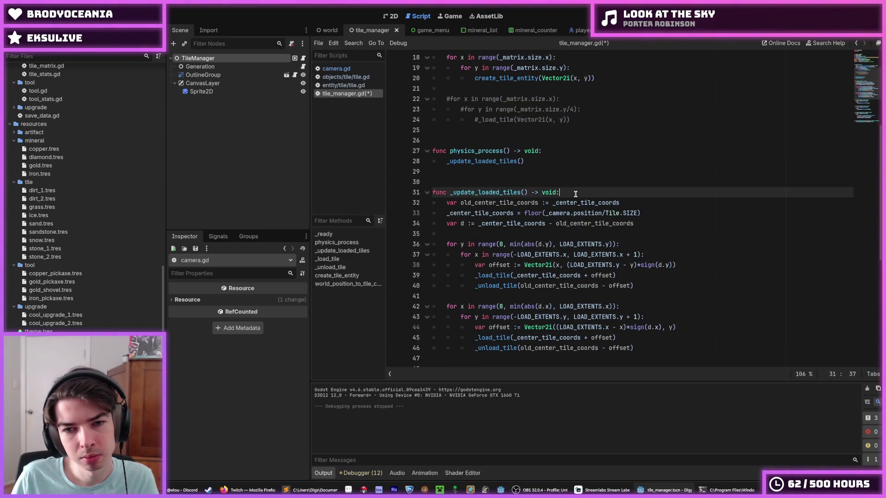
{"action": "key", "text": "ctrl+s"}
- Rename physics_process to _physics_process(delta: float), save, and run the game
{"action": "left_click", "coordinate": [447, 151]}
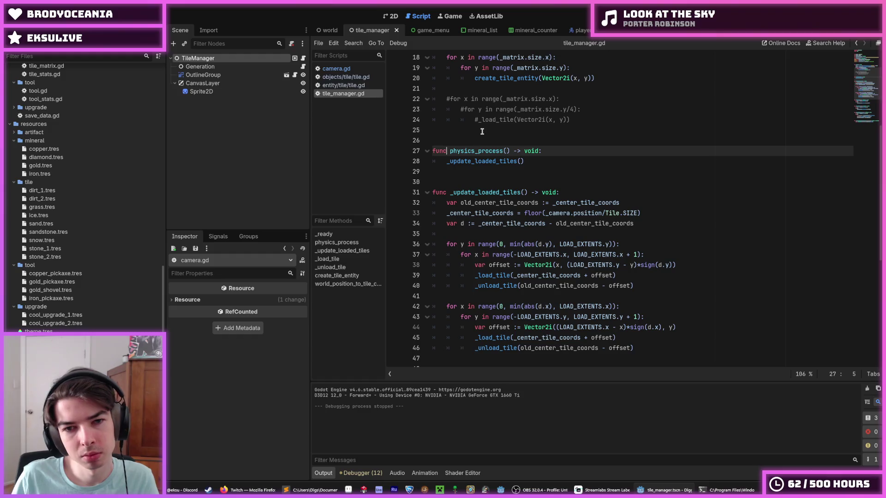
{"action": "type", "text": "_"}
{"action": "key", "text": "Return"}
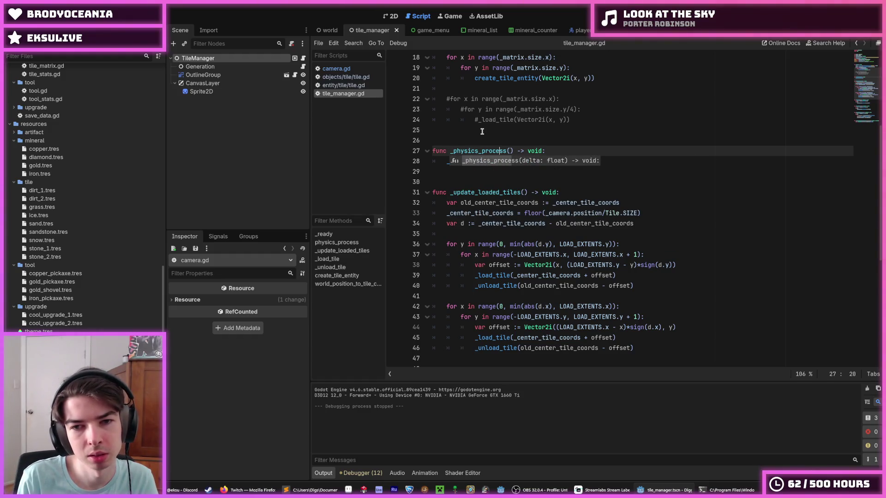
{"action": "type", "text": "delta: g"}
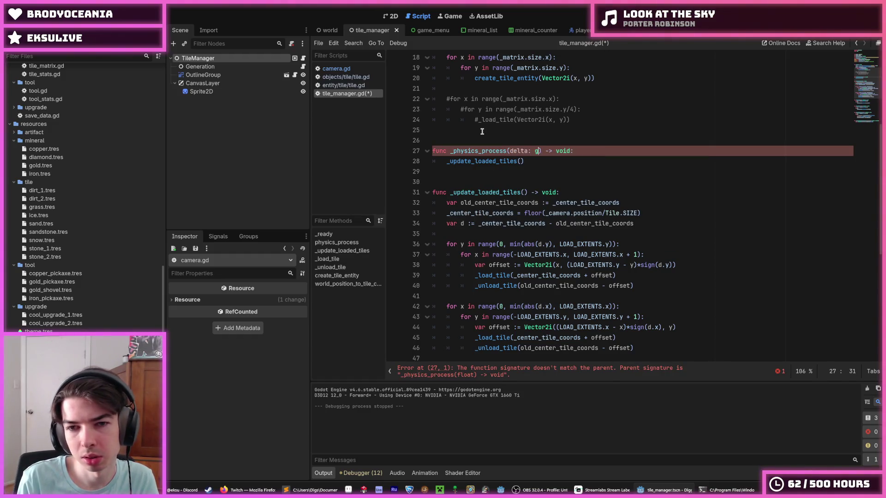
{"action": "key", "text": "BackSpace"}
{"action": "type", "text": "f"}
{"action": "key", "text": "Return"}
{"action": "key", "text": "ctrl+s"}
{"action": "left_click", "coordinate": [748, 120]}
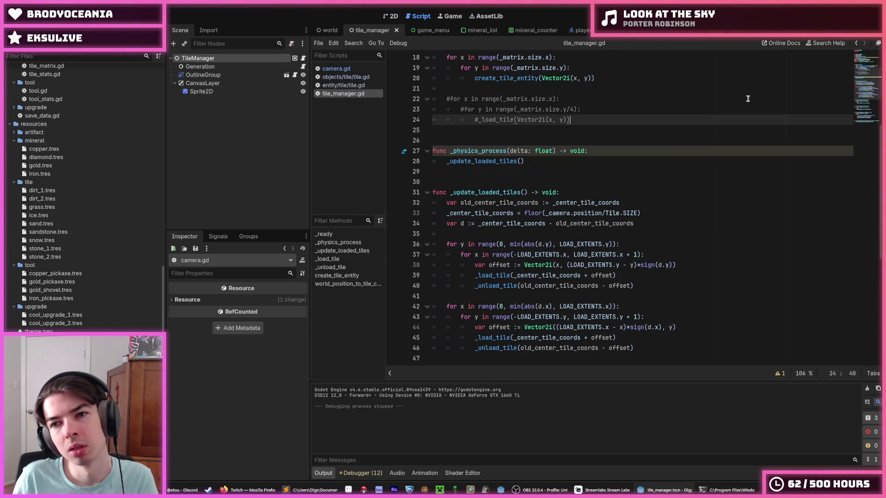
{"action": "key", "text": "F5"}
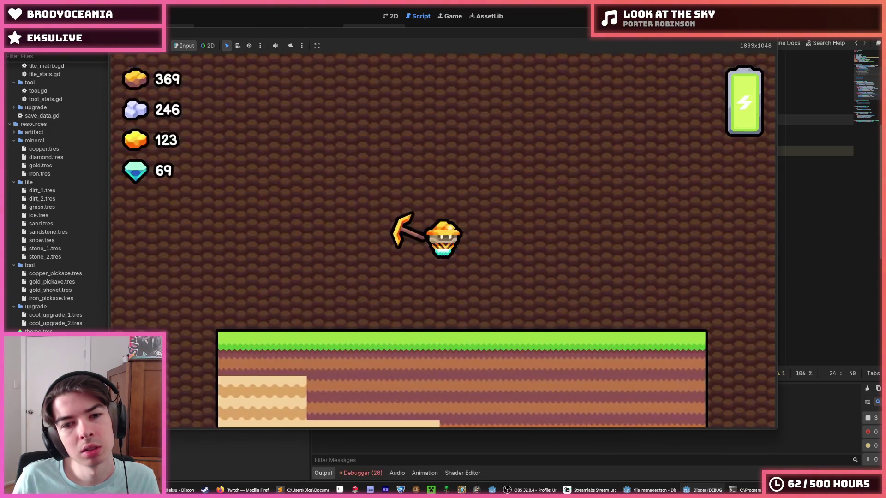
- Move the miner right onto the grass with the D key
{"action": "key", "text": "d"}
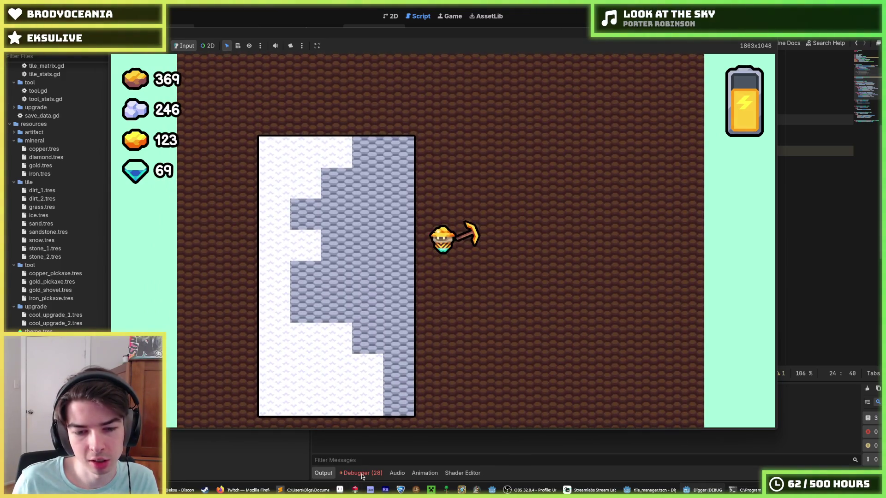
{"action": "left_click", "coordinate": [362, 473]}
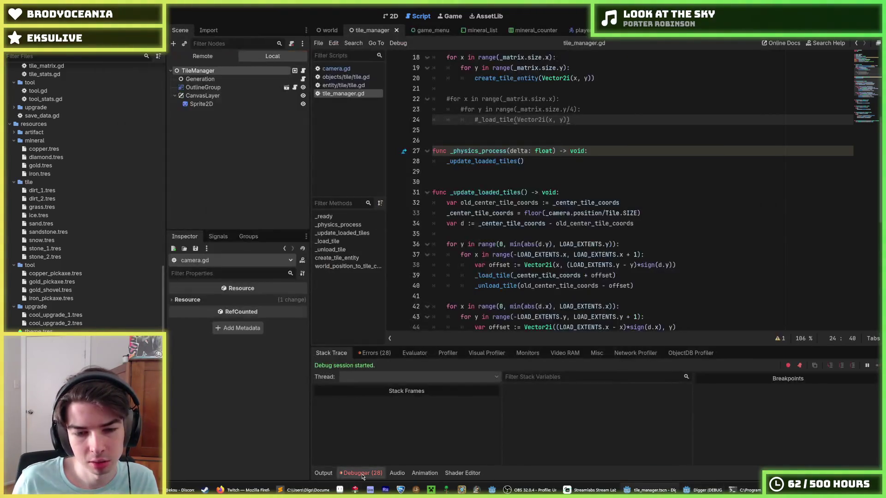
{"action": "left_click", "coordinate": [374, 353]}
{"action": "scroll", "coordinate": [457, 409], "scroll_direction": "down", "scroll_amount": 1}
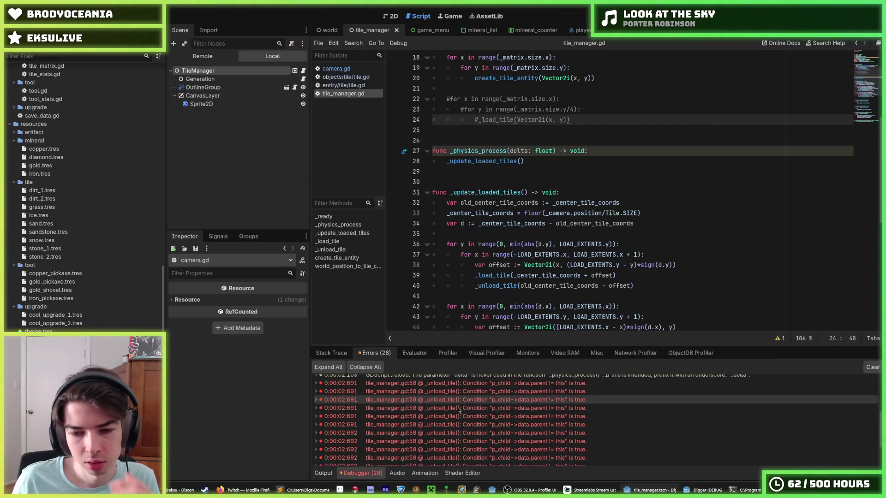
{"action": "double_click", "coordinate": [458, 408]}
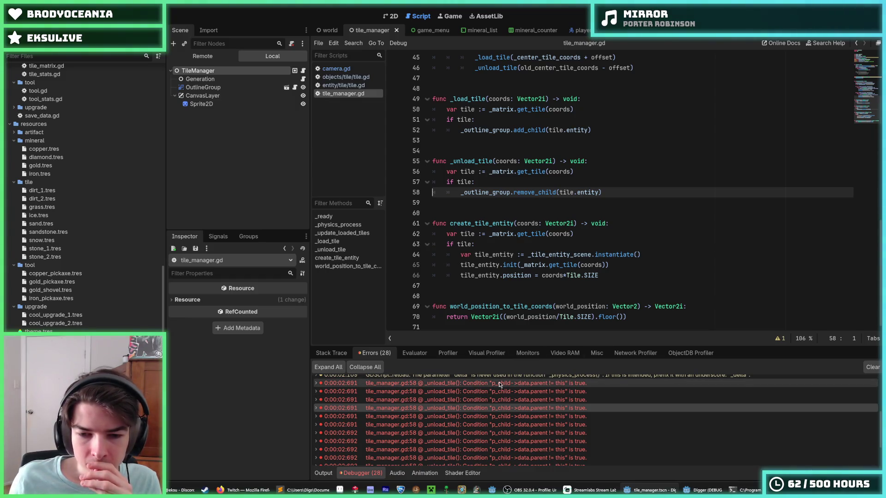
{"action": "mouse_move", "coordinate": [504, 387]}
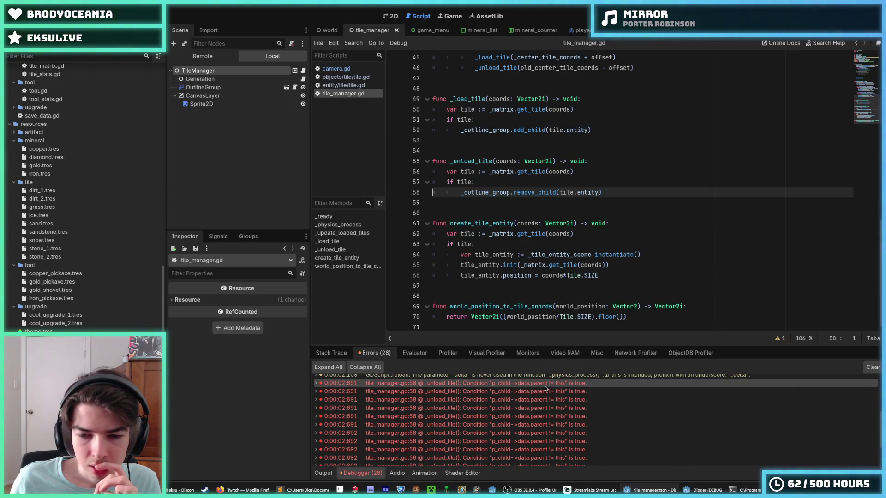
{"action": "mouse_move", "coordinate": [556, 390]}
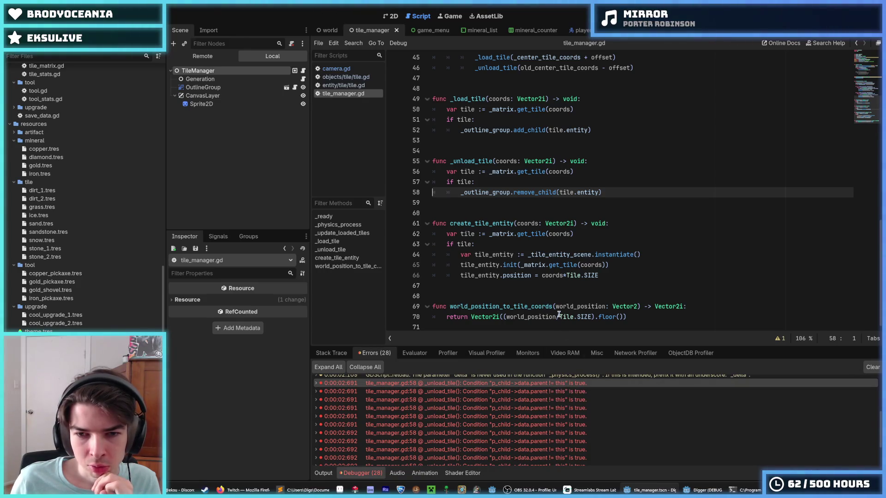
{"action": "left_click", "coordinate": [596, 184]}
{"action": "left_click", "coordinate": [609, 191]}
{"action": "left_click", "coordinate": [602, 187]}
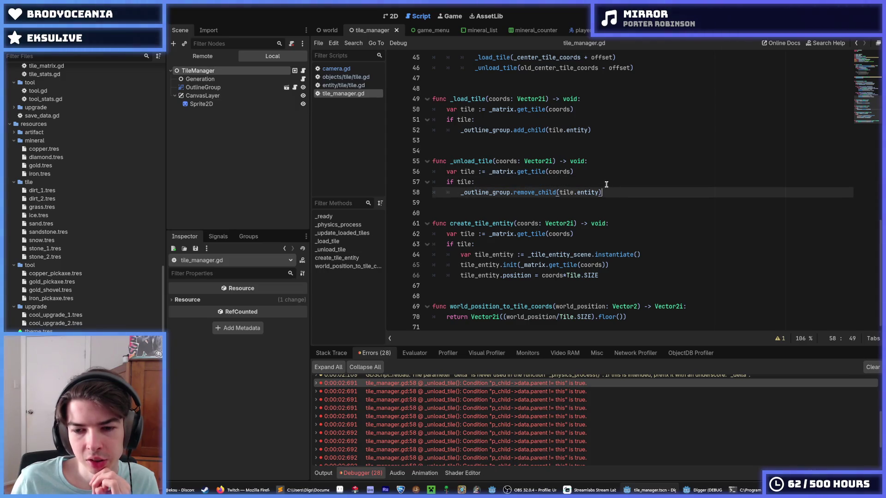
- Stop the game, start line 58 with 'if _outline_group.', and search the docs for 'child'
{"action": "key", "text": "F8"}
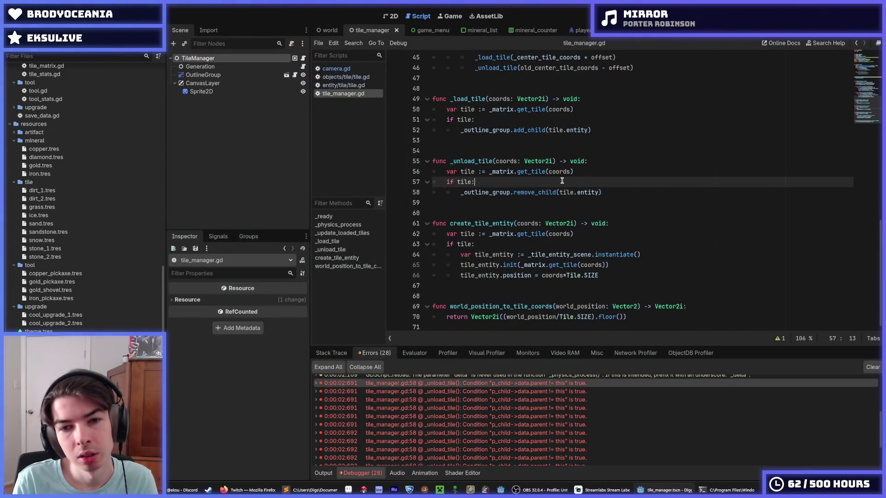
{"action": "key", "text": "Return"}
{"action": "type", "text": "if _outl"}
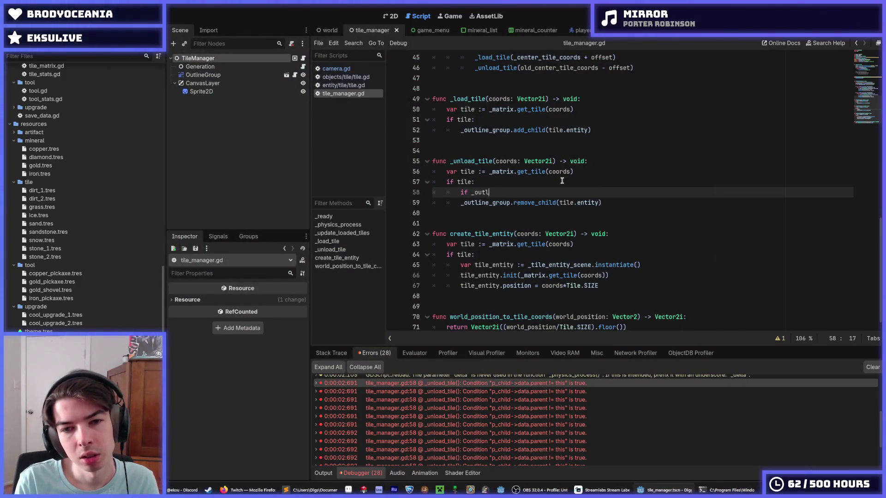
{"action": "type", "text": "ine_group."}
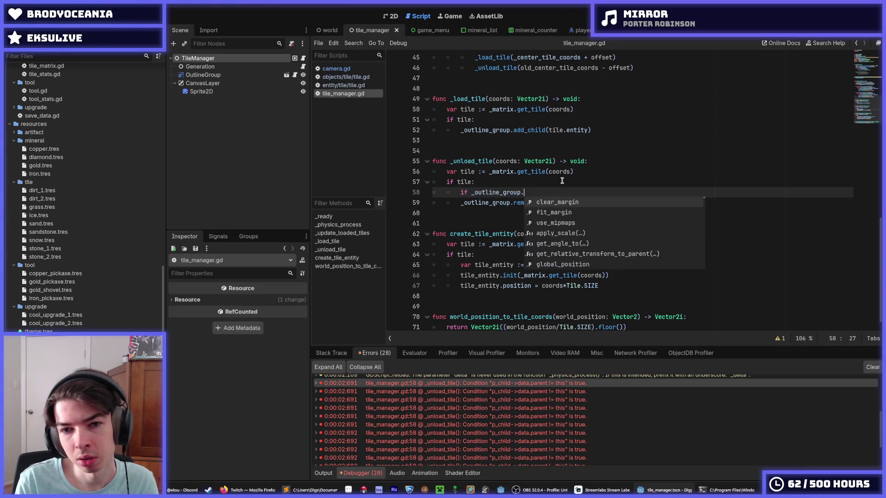
{"action": "type", "text": "is_chil"}
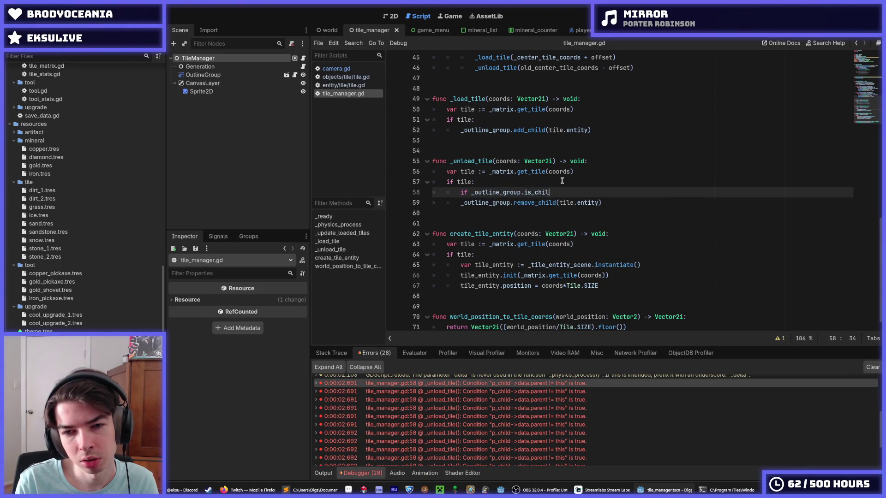
{"action": "key", "text": "BackSpace"}
{"action": "key", "text": "BackSpace"}
{"action": "key", "text": "BackSpace"}
{"action": "key", "text": "BackSpace"}
{"action": "key", "text": "BackSpace"}
{"action": "key", "text": "BackSpace"}
{"action": "key", "text": "BackSpace"}
{"action": "type", "text": "c"}
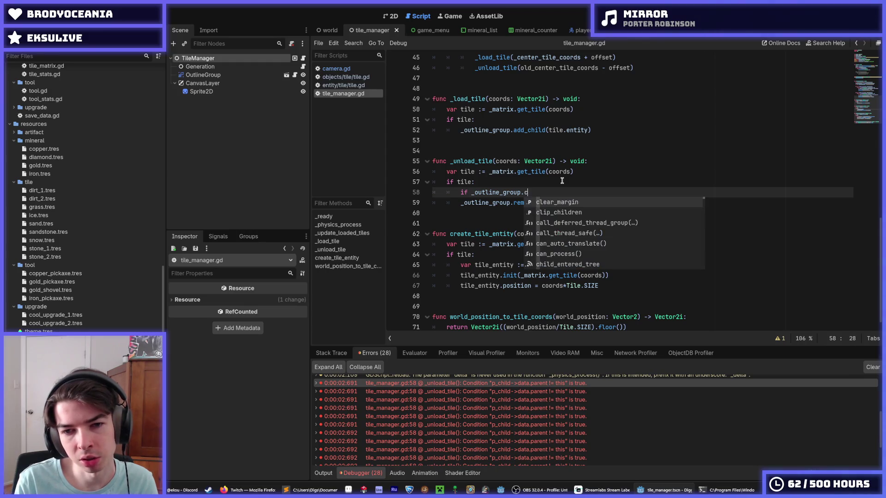
{"action": "key", "text": "BackSpace"}
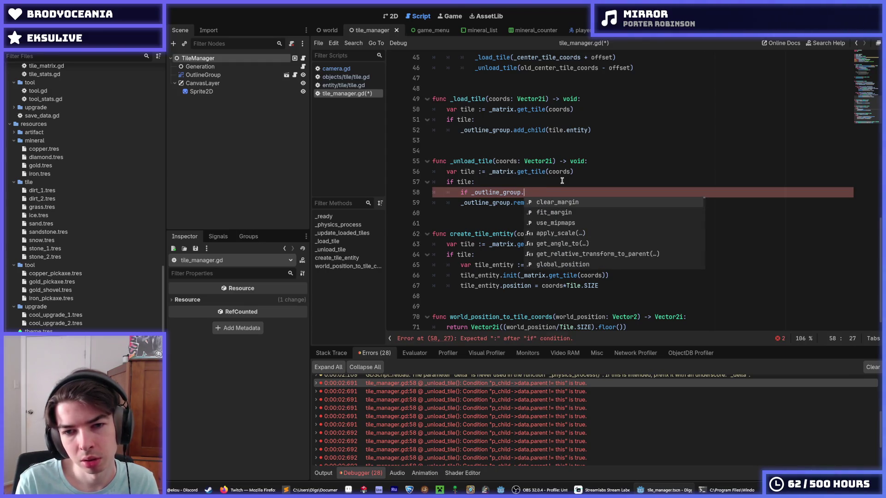
{"action": "left_click", "coordinate": [820, 42]}
{"action": "type", "text": "child"}
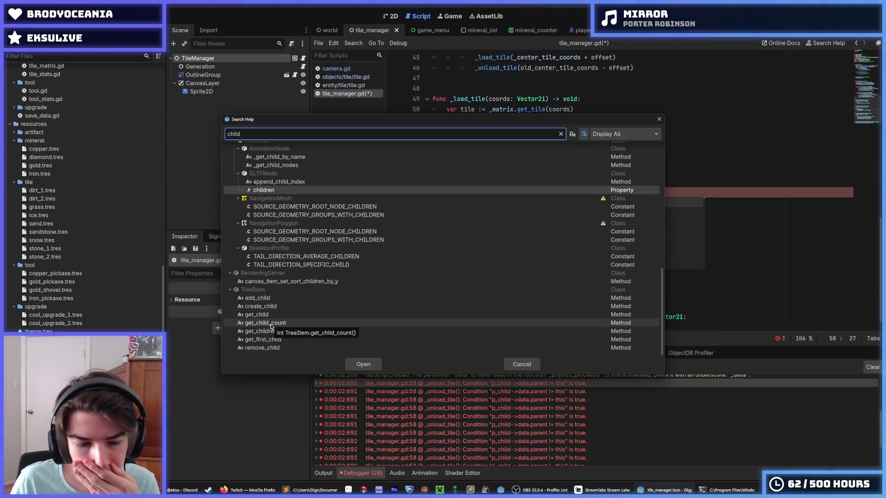
- Read the find_child and get_child entries in Search Help, then close it
{"action": "scroll", "coordinate": [272, 329], "scroll_direction": "up", "scroll_amount": 3}
{"action": "scroll", "coordinate": [271, 330], "scroll_direction": "up", "scroll_amount": 4}
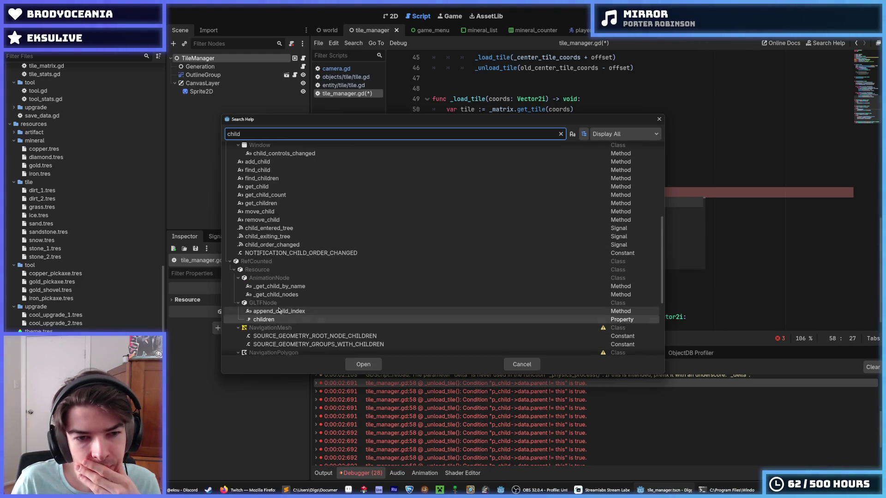
{"action": "scroll", "coordinate": [277, 272], "scroll_direction": "up", "scroll_amount": 4}
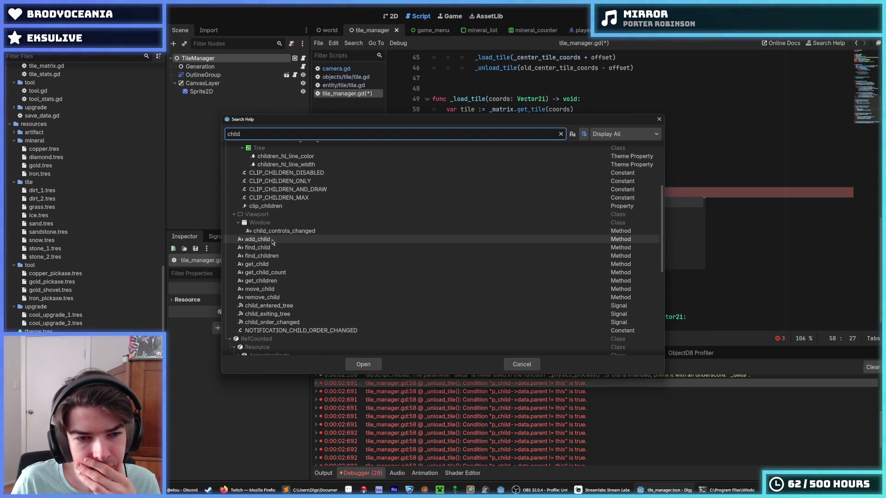
{"action": "scroll", "coordinate": [273, 250], "scroll_direction": "up", "scroll_amount": 6}
{"action": "scroll", "coordinate": [273, 251], "scroll_direction": "down", "scroll_amount": 5}
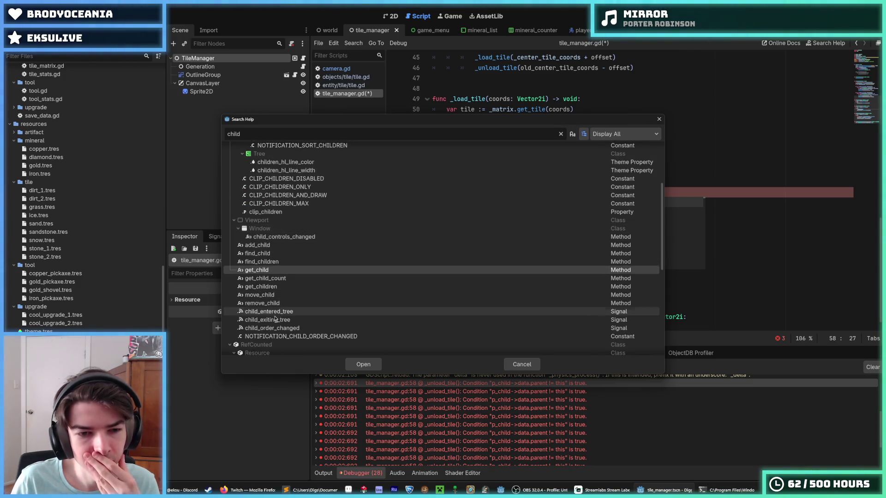
{"action": "left_click", "coordinate": [271, 254]}
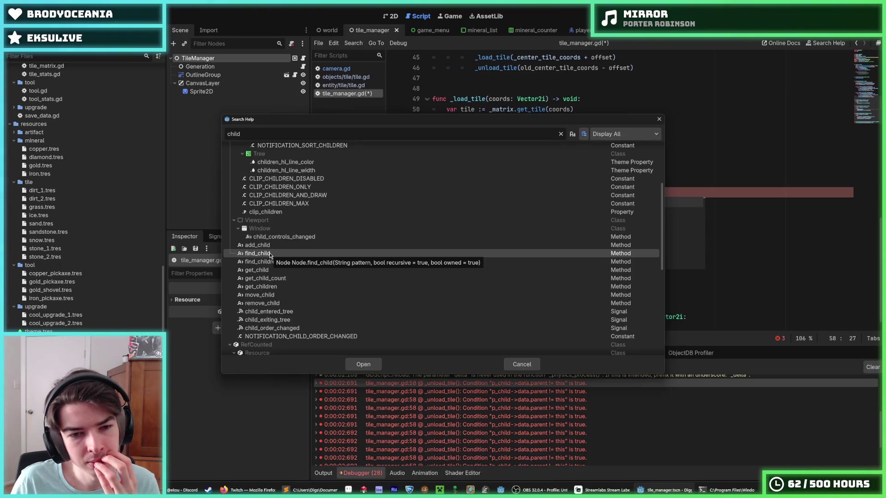
{"action": "left_click", "coordinate": [263, 270]}
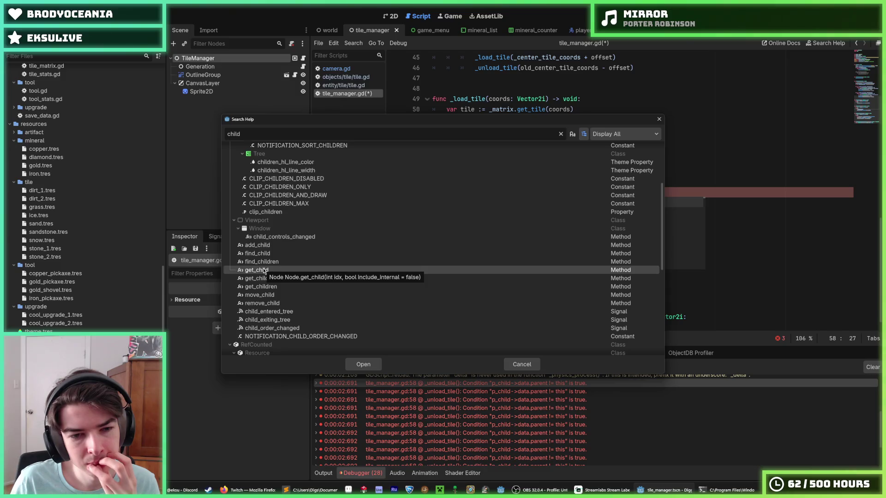
{"action": "mouse_move", "coordinate": [554, 119]}
{"action": "left_mouse_down"}
{"action": "mouse_move", "coordinate": [555, 183]}
{"action": "mouse_move", "coordinate": [640, 317]}
{"action": "mouse_move", "coordinate": [611, 297]}
{"action": "left_mouse_up"}
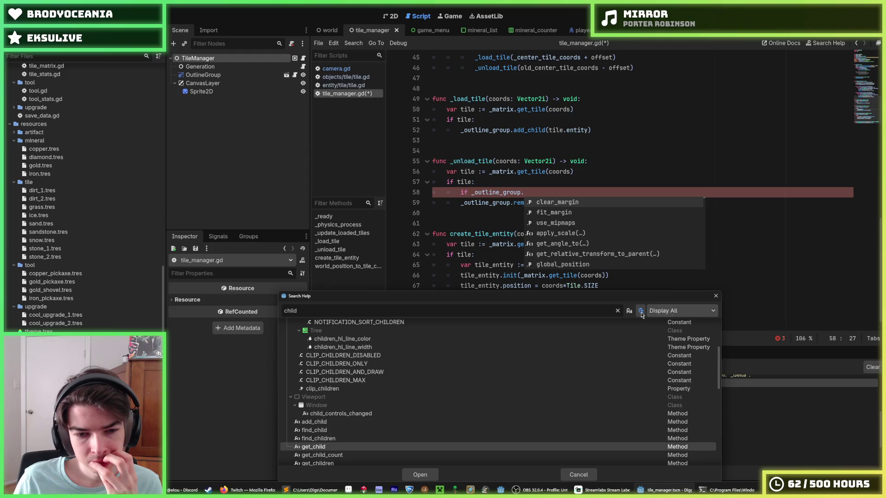
{"action": "scroll", "coordinate": [326, 415], "scroll_direction": "down", "scroll_amount": 2}
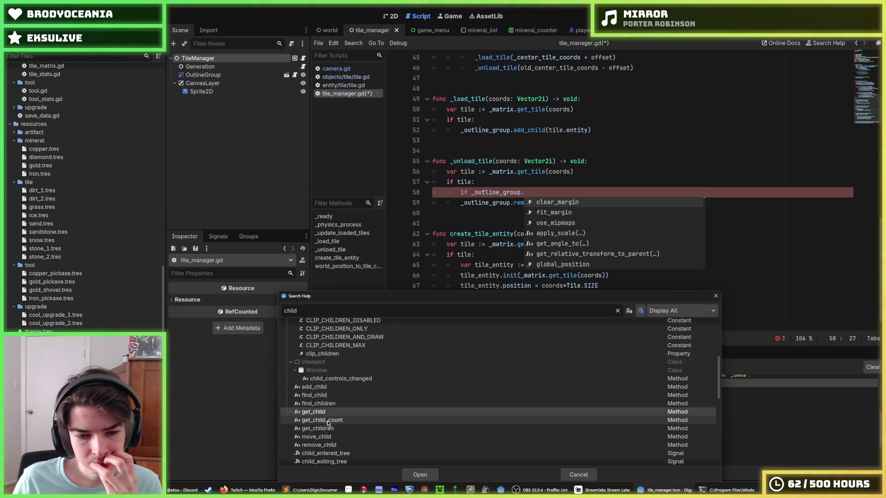
{"action": "scroll", "coordinate": [327, 427], "scroll_direction": "down", "scroll_amount": 1}
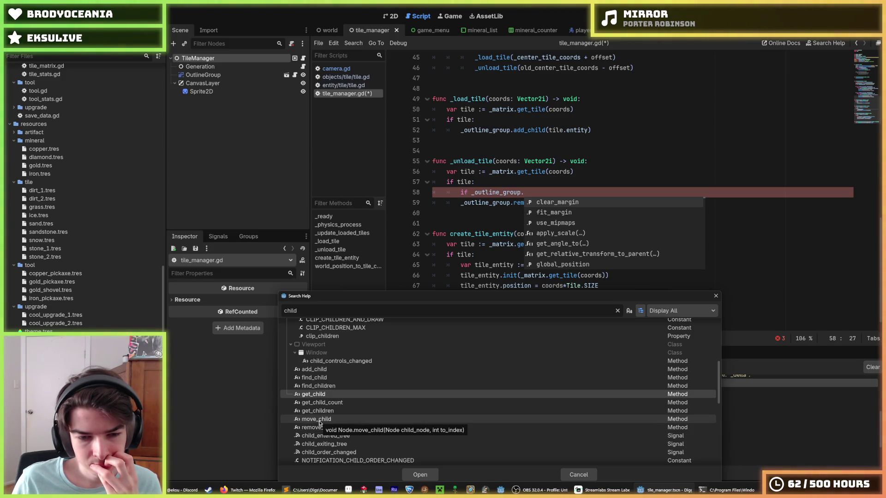
{"action": "left_click", "coordinate": [715, 296]}
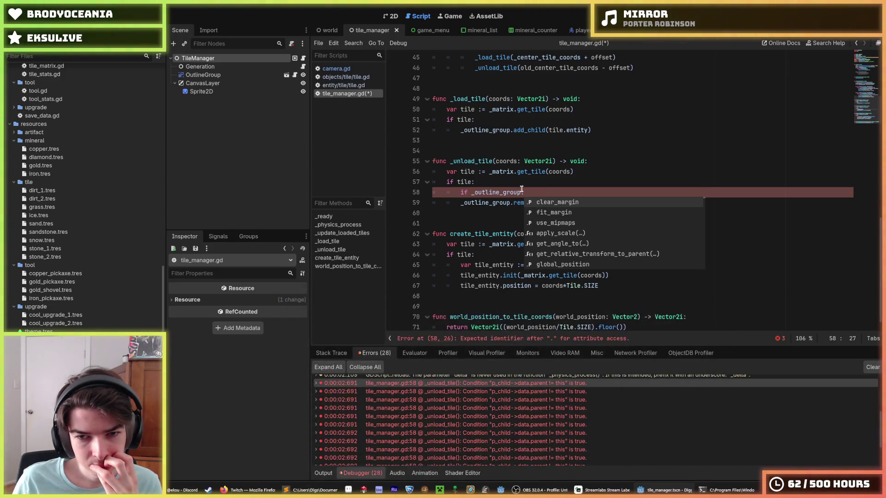
- Complete line 58 as 'if _outline_group.get_parent():'
{"action": "left_click", "coordinate": [538, 193]}
{"action": "left_click_drag", "start_coordinate": [521, 192], "coordinate": [394, 193]}
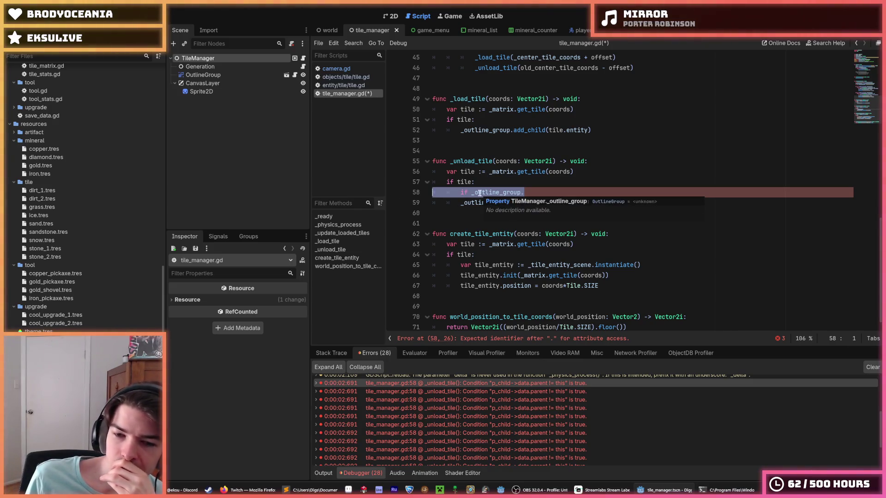
{"action": "left_click", "coordinate": [558, 192]}
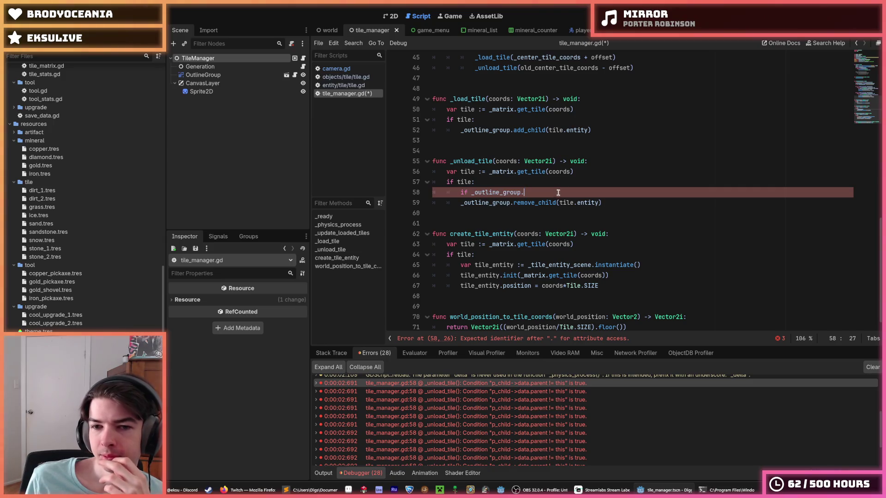
{"action": "left_click", "coordinate": [826, 43]}
{"action": "scroll", "coordinate": [396, 350], "scroll_direction": "down", "scroll_amount": 2}
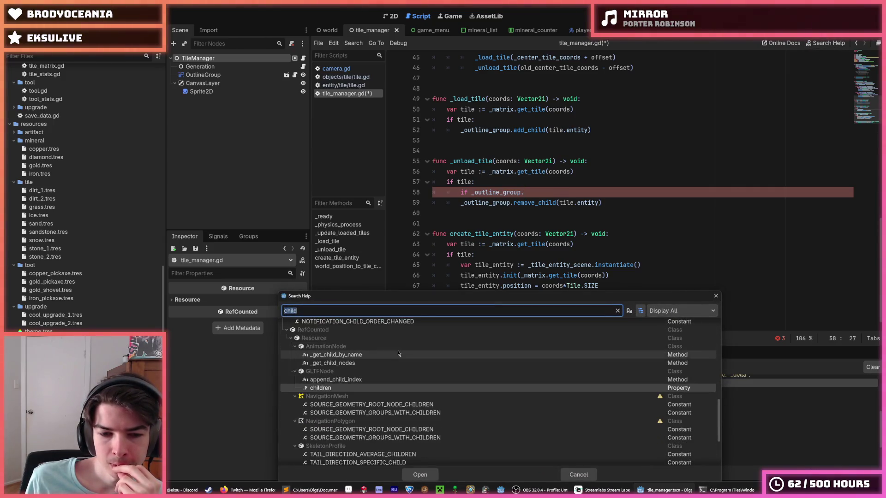
{"action": "scroll", "coordinate": [341, 358], "scroll_direction": "down", "scroll_amount": 5}
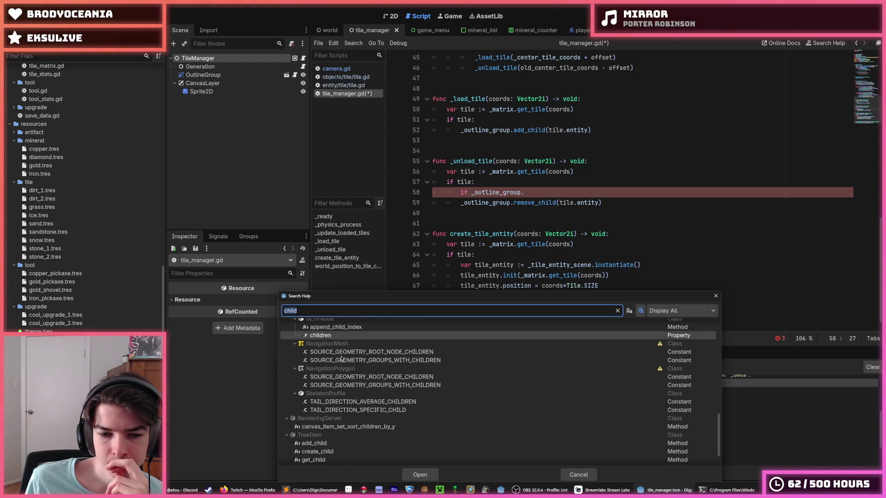
{"action": "key", "text": "Escape"}
{"action": "key", "text": "ctrl+z"}
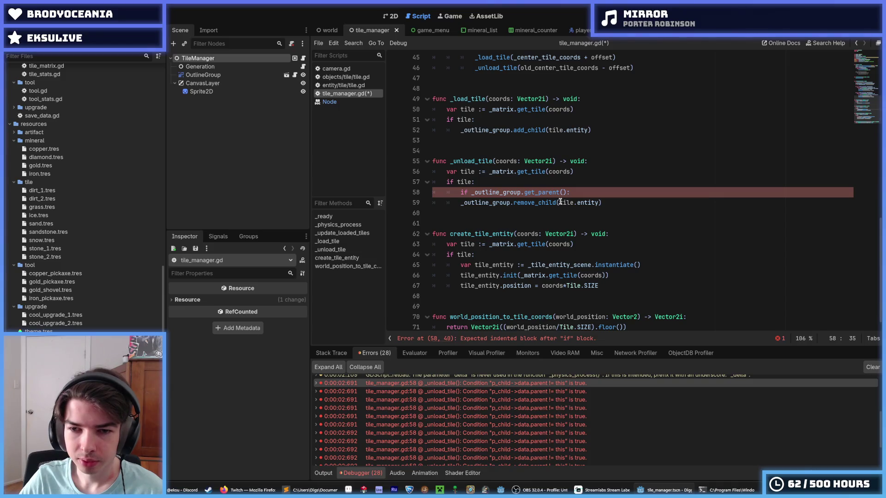
- Merge the check into _unload_tile's condition as 'if tile and tile.entity.get_parent()'
{"action": "left_click_drag", "start_coordinate": [561, 202], "coordinate": [599, 202]}
{"action": "key", "text": "ctrl+c"}
{"action": "double_click", "coordinate": [516, 192]}
{"action": "key", "text": "ctrl+v"}
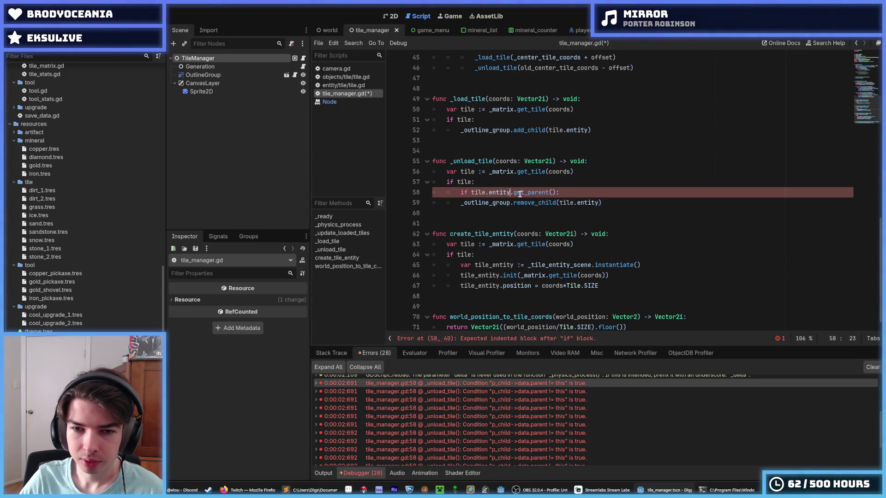
{"action": "left_click_drag", "start_coordinate": [472, 193], "coordinate": [552, 193]}
{"action": "key", "text": "BackSpace"}
{"action": "key", "text": "Up"}
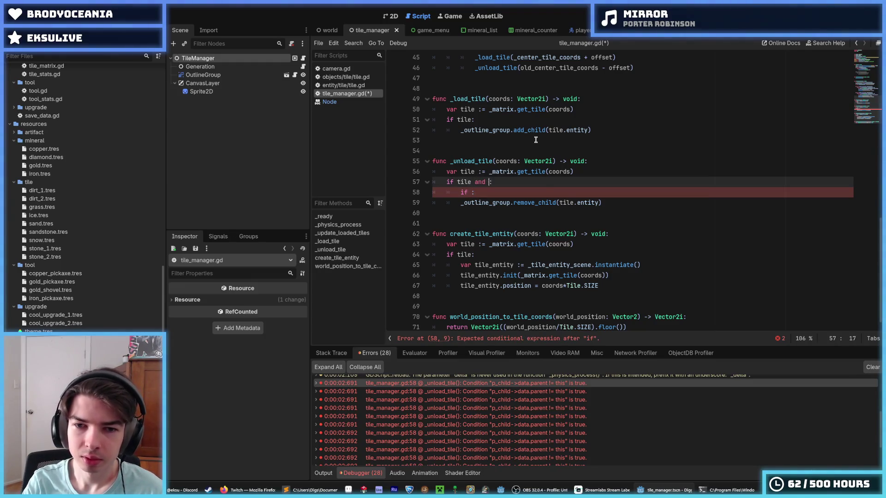
{"action": "key", "text": "ctrl+v"}
{"action": "key", "text": "Down"}
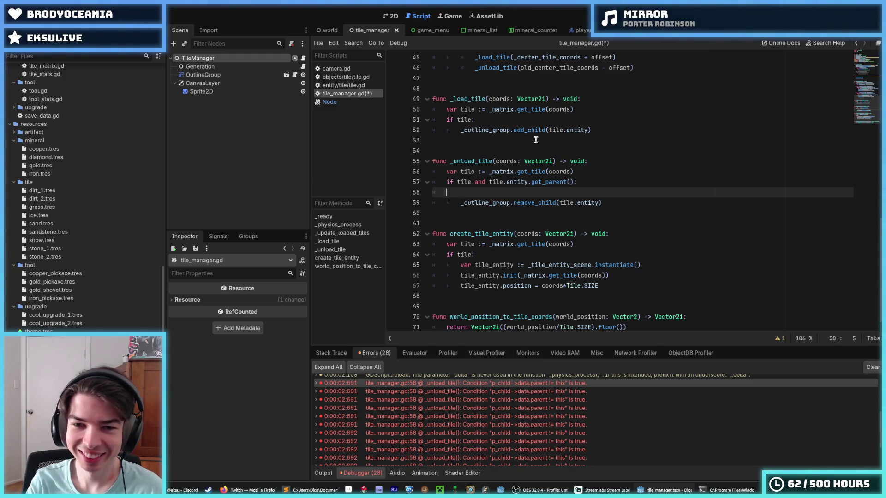
{"action": "key", "text": "BackSpace"}
{"action": "key", "text": "BackSpace"}
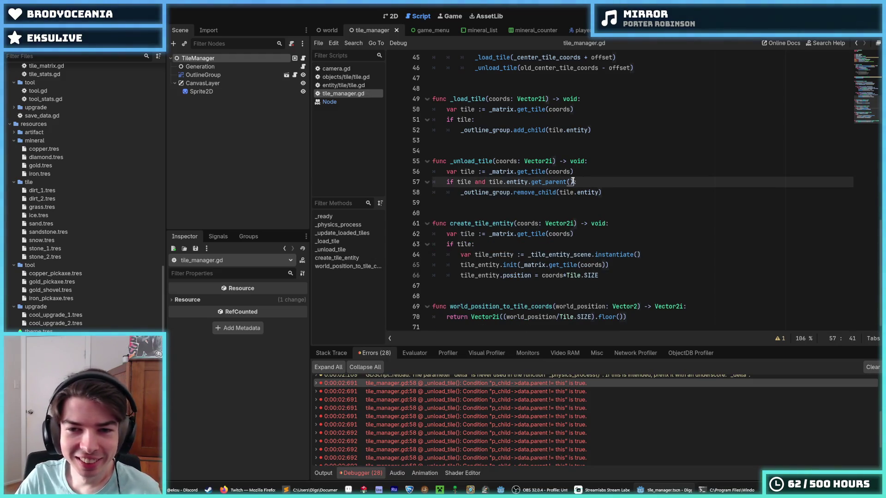
- Add the parent check to _load_tile's condition as 'get_parent() == null' and save
{"action": "left_click_drag", "start_coordinate": [573, 182], "coordinate": [469, 181]}
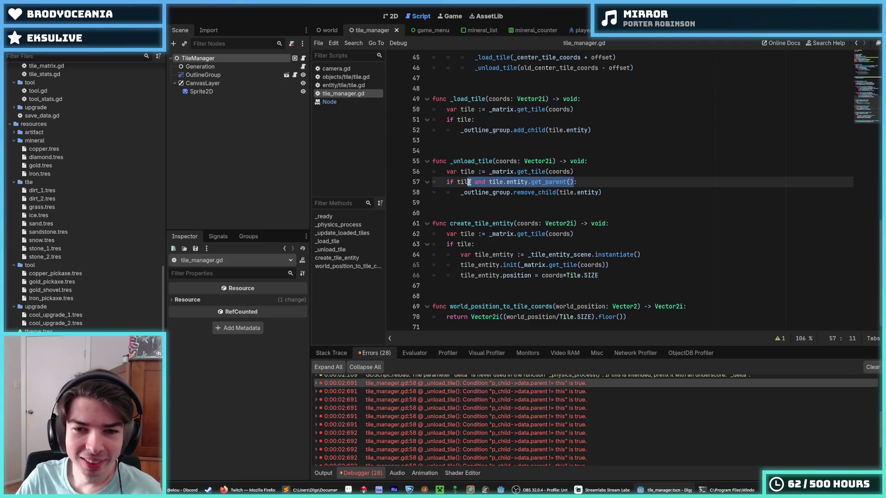
{"action": "left_click", "coordinate": [472, 119]}
{"action": "key", "text": "ctrl+v"}
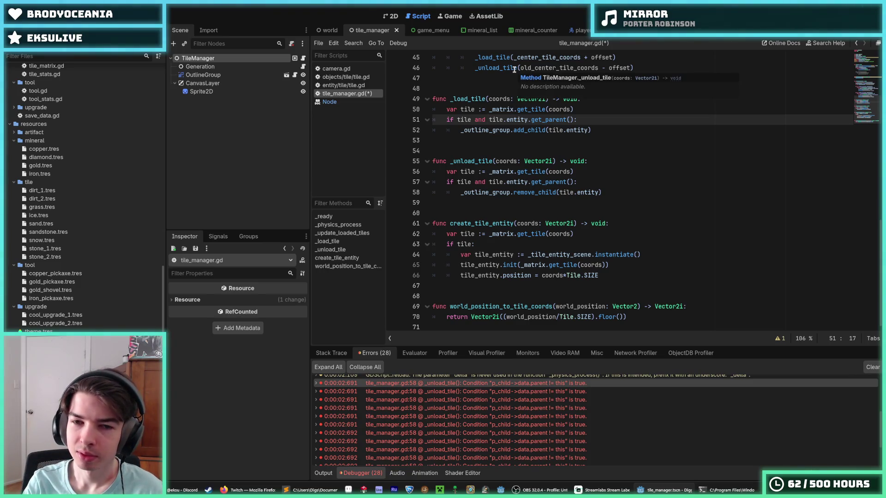
{"action": "key", "text": "ctrl+y"}
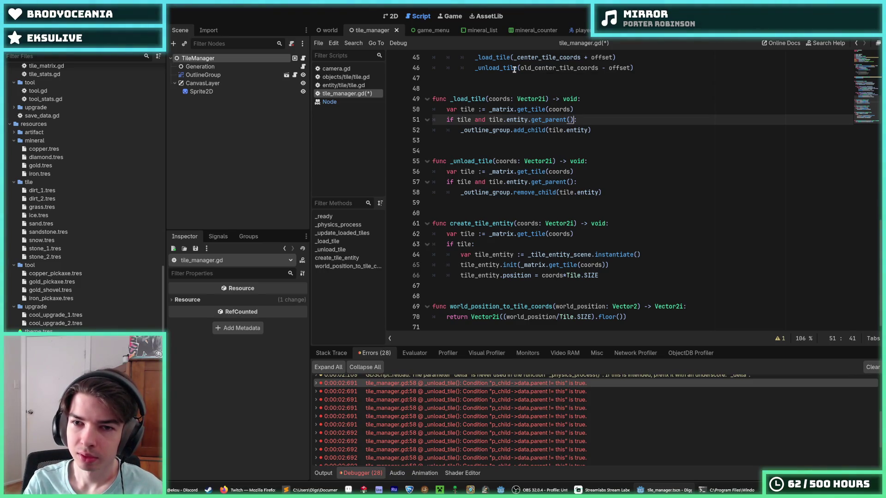
{"action": "type", "text": "== null"}
{"action": "key", "text": "ctrl+s"}
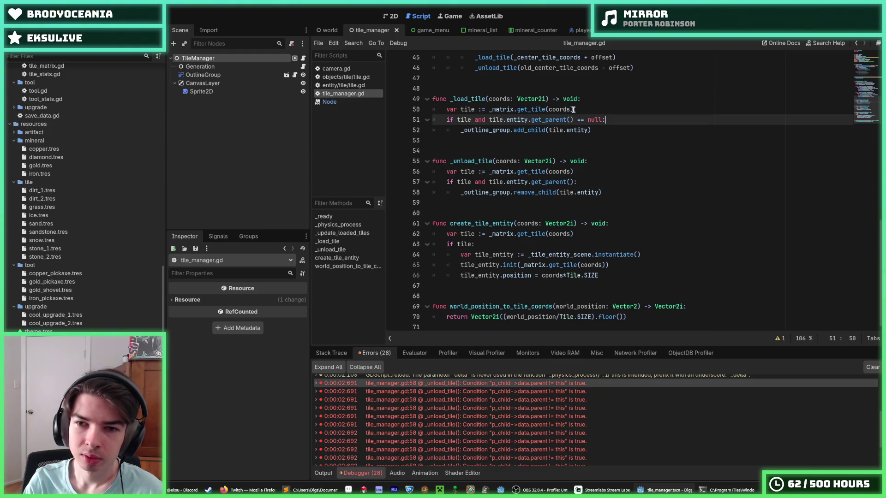
- Save the script again and run the game to test the change
{"action": "key", "text": "Down"}
{"action": "key", "text": "Down"}
{"action": "key", "text": "Down"}
{"action": "key", "text": "Up"}
{"action": "key", "text": "Down"}
{"action": "key", "text": "Down"}
{"action": "key", "text": "Down"}
{"action": "key", "text": "Up"}
{"action": "key", "text": "Up"}
{"action": "key", "text": "Up"}
{"action": "key", "text": "Down"}
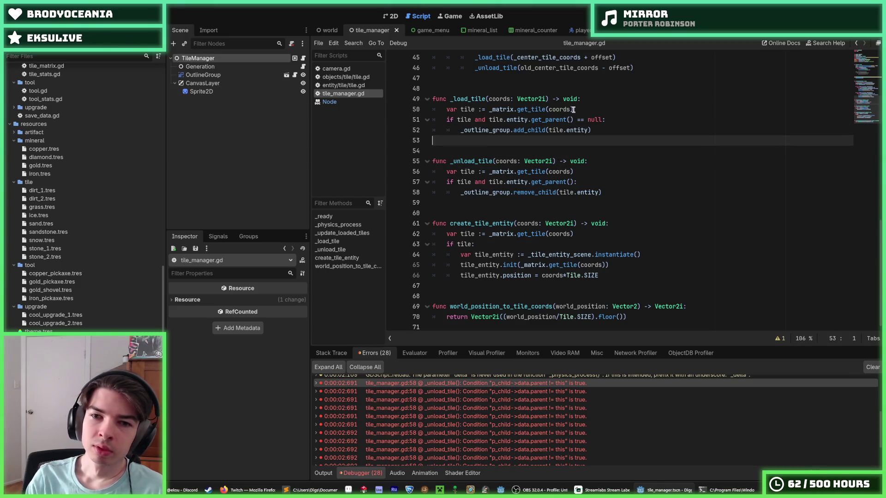
{"action": "left_click", "coordinate": [624, 109]}
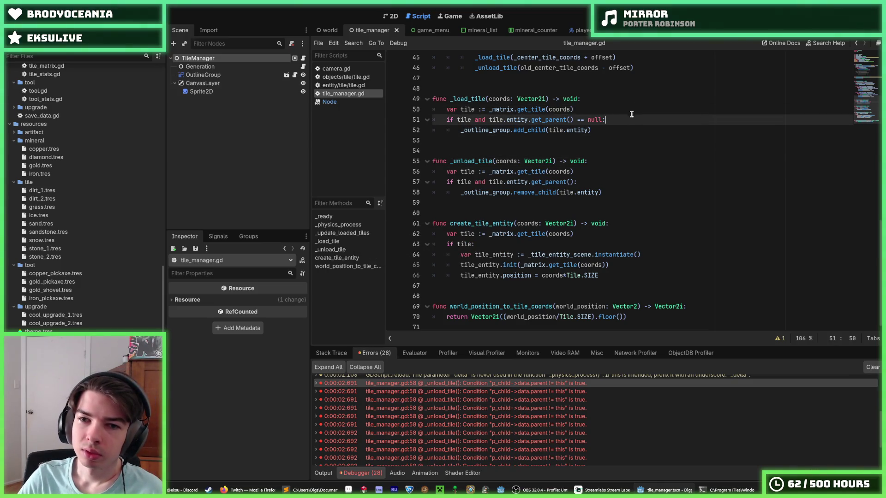
{"action": "key", "text": "ctrl+s"}
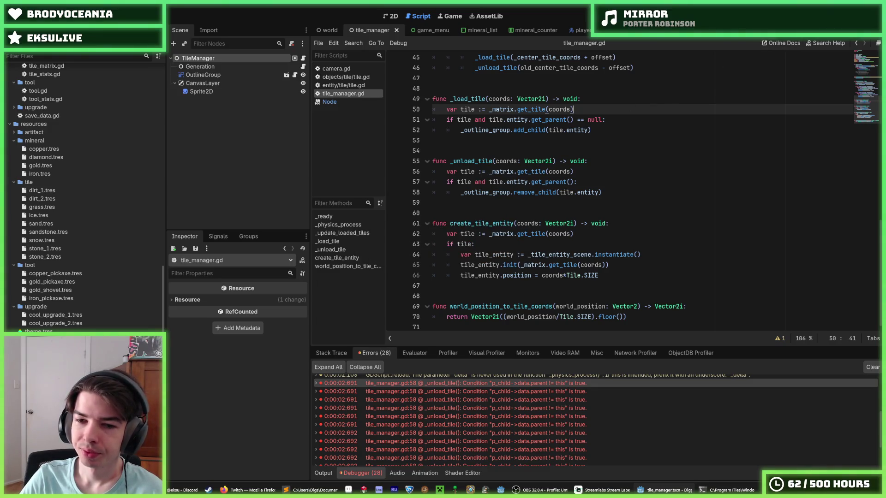
{"action": "key", "text": "F5"}
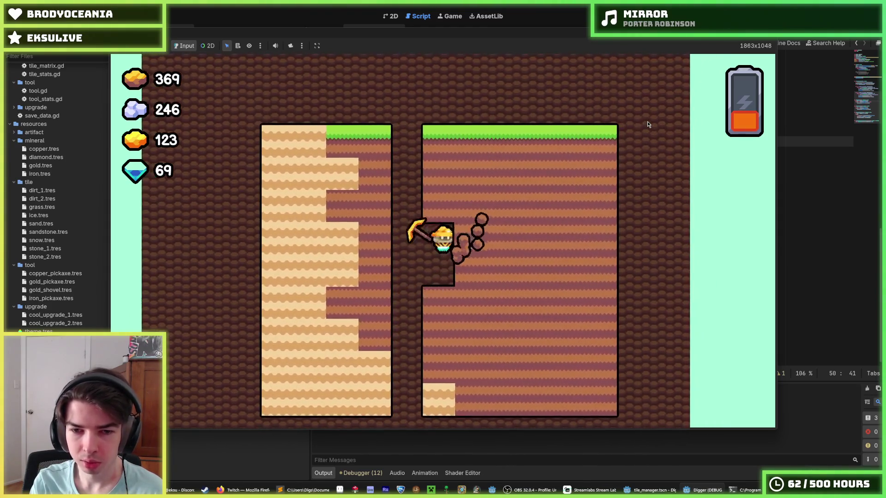
{"action": "key", "text": "Right"}
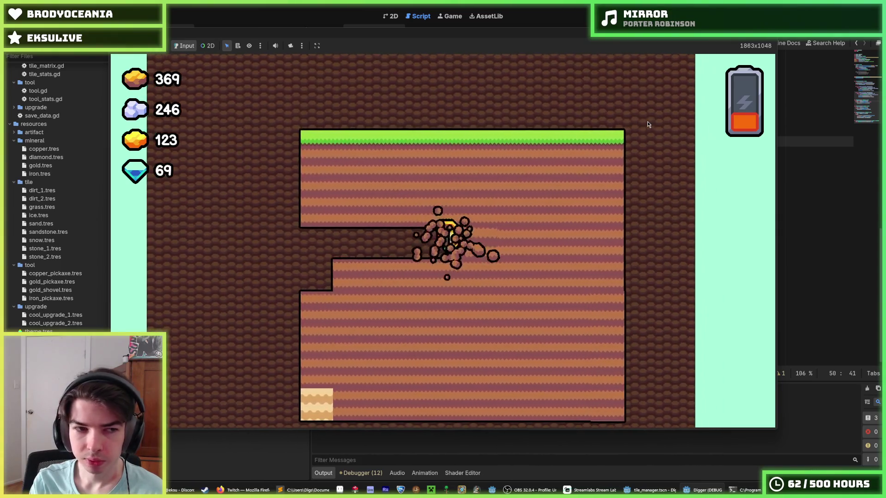
{"action": "key", "text": "Right"}
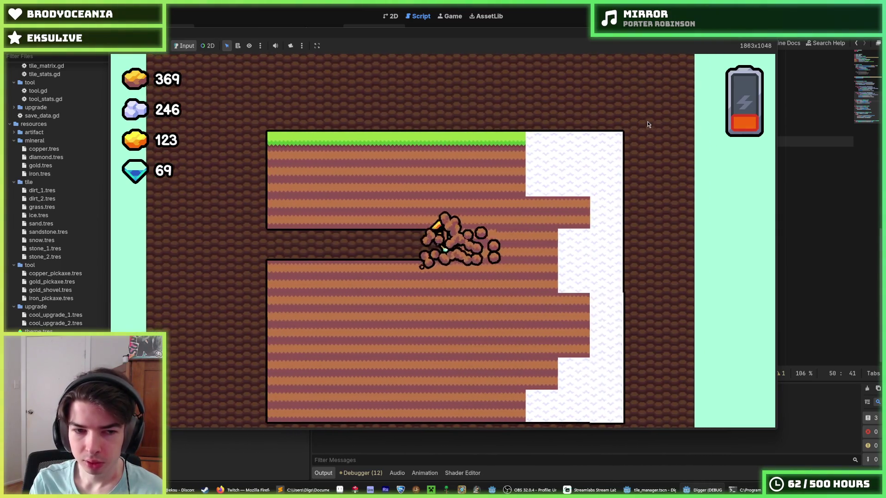
{"action": "key", "text": "Left"}
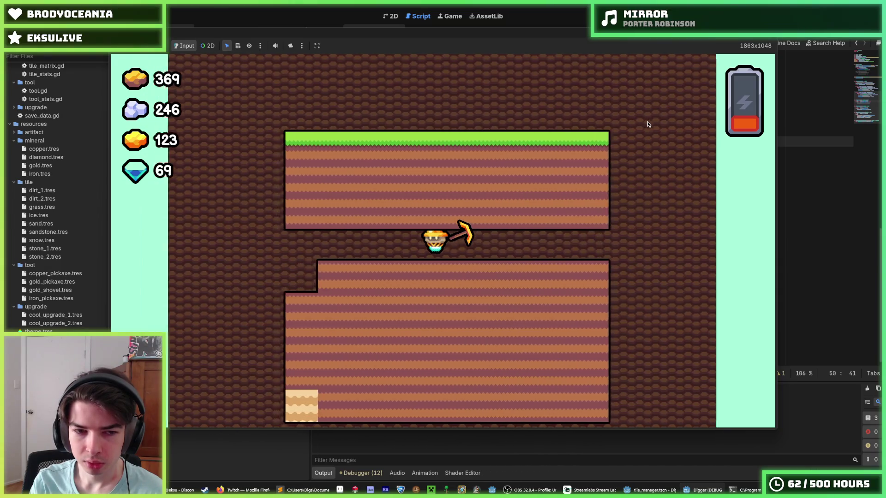
{"action": "key", "text": "Up"}
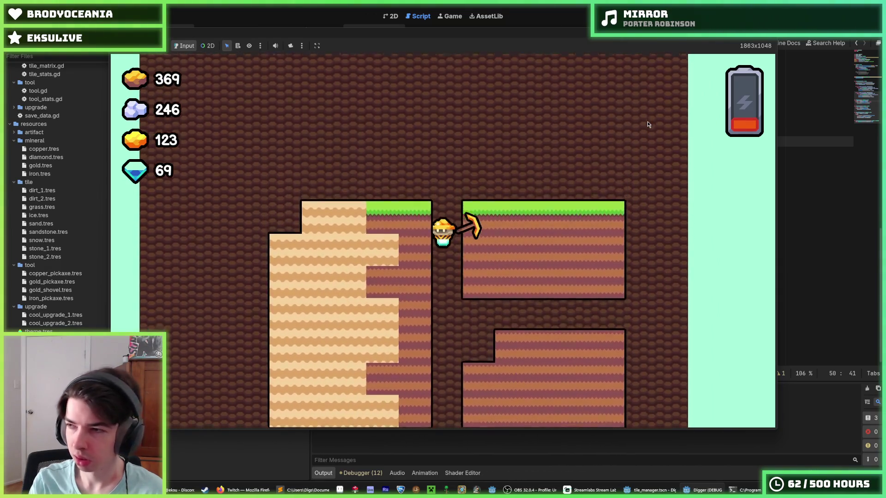
{"action": "key", "text": "Left"}
{"action": "key", "text": "Left"}
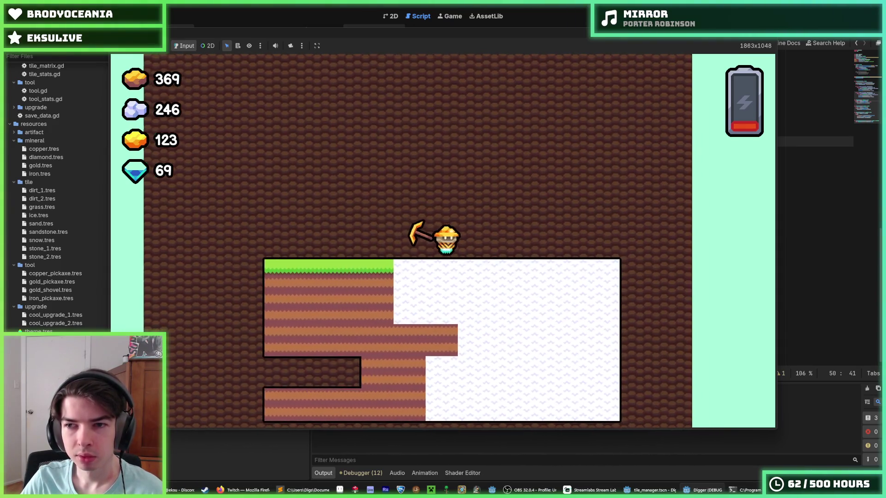
{"action": "key", "text": "F8"}
{"action": "left_click", "coordinate": [648, 147]}
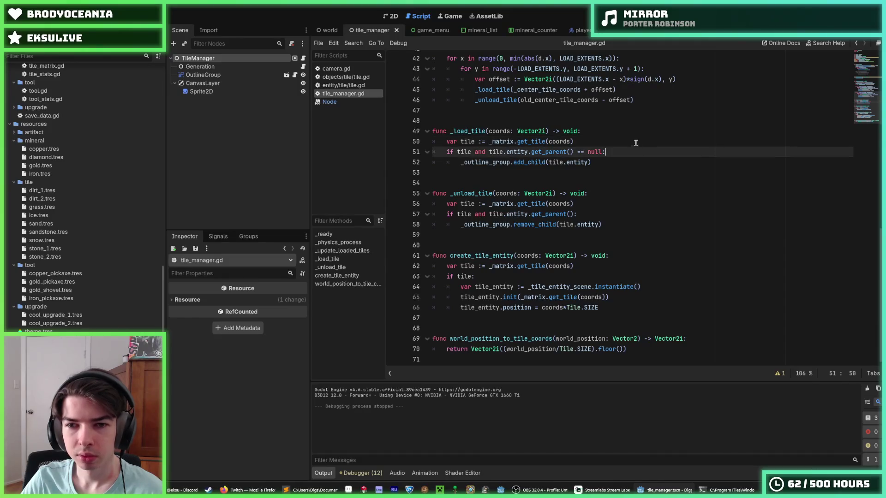
{"action": "left_click", "coordinate": [630, 140]}
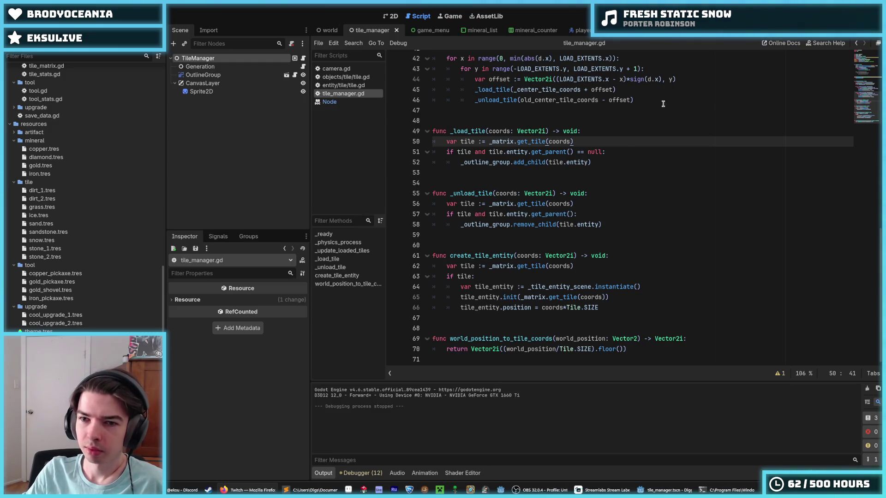
{"action": "left_click", "coordinate": [617, 142]}
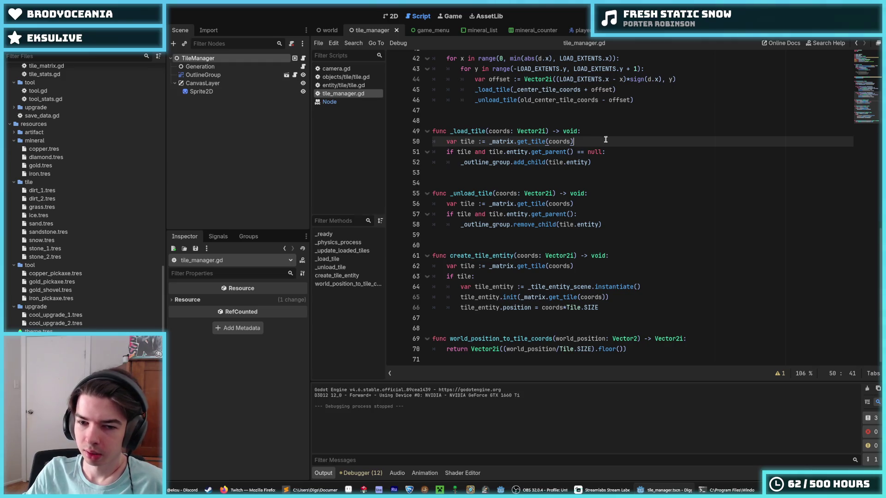
{"action": "scroll", "coordinate": [606, 139], "scroll_direction": "up", "scroll_amount": 6}
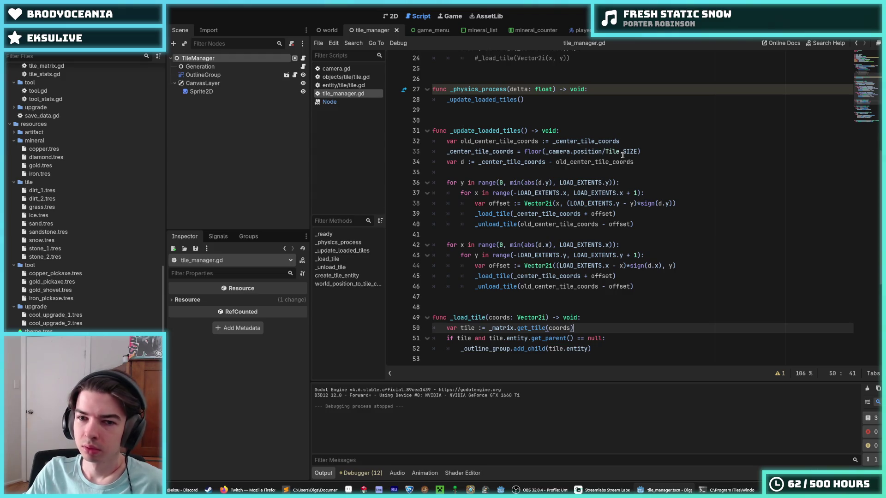
{"action": "scroll", "coordinate": [623, 155], "scroll_direction": "down", "scroll_amount": 6}
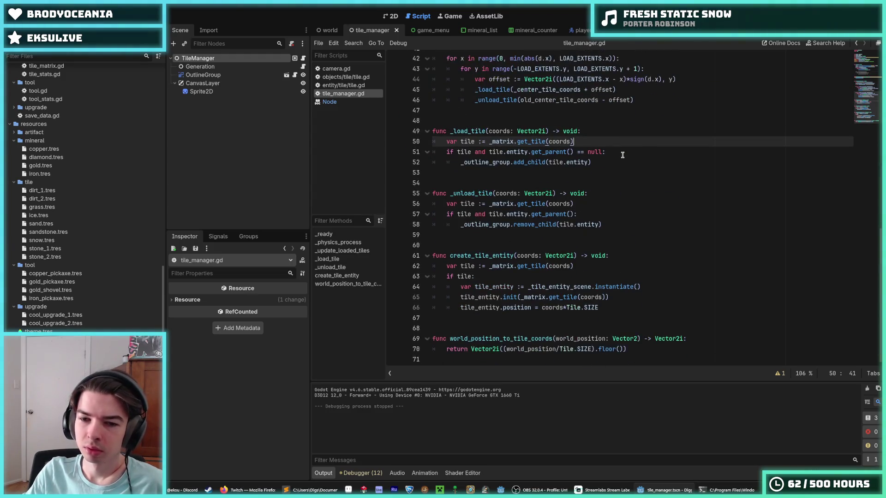
{"action": "scroll", "coordinate": [622, 155], "scroll_direction": "up", "scroll_amount": 4}
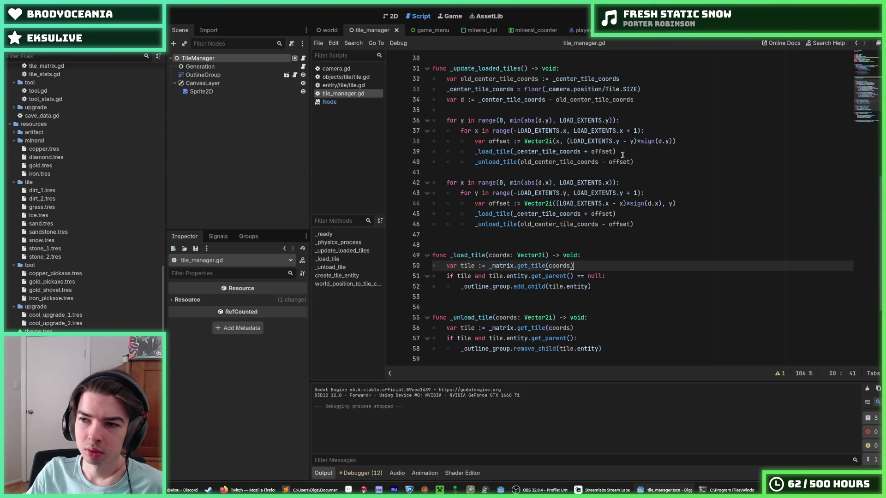
{"action": "scroll", "coordinate": [623, 155], "scroll_direction": "up", "scroll_amount": 1}
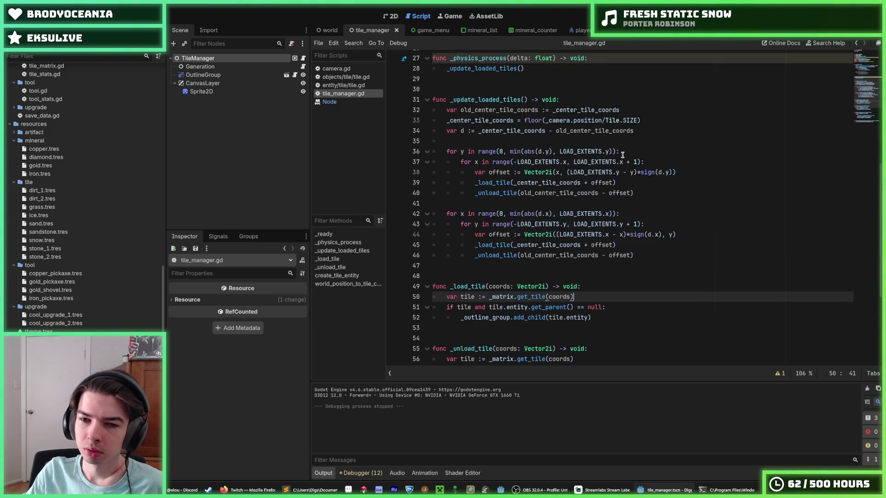
{"action": "left_click", "coordinate": [622, 154]}
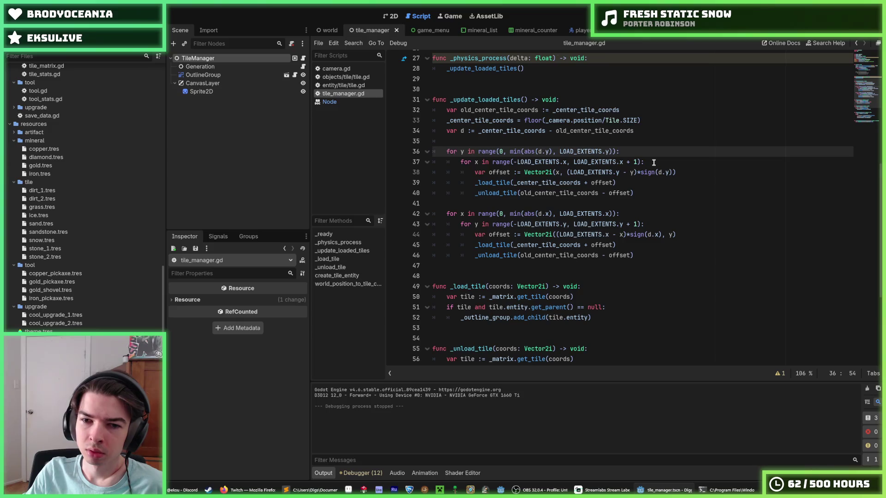
{"action": "double_click", "coordinate": [502, 243]}
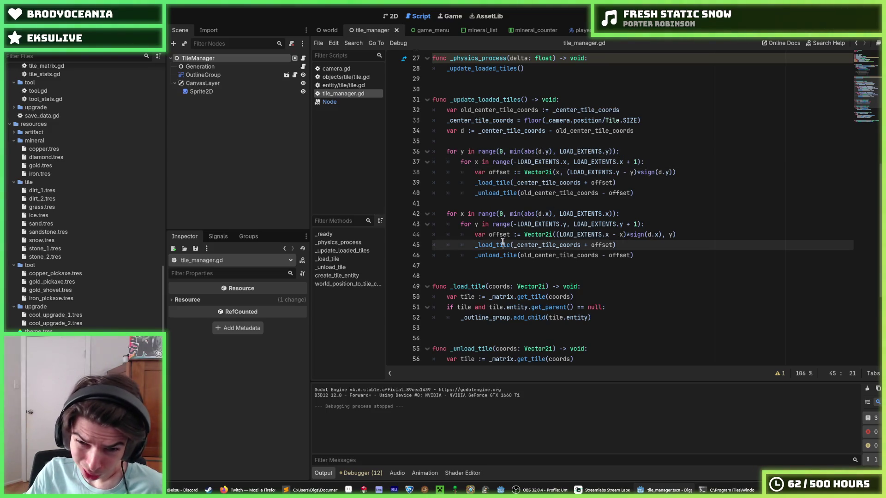
{"action": "left_click", "coordinate": [490, 173]}
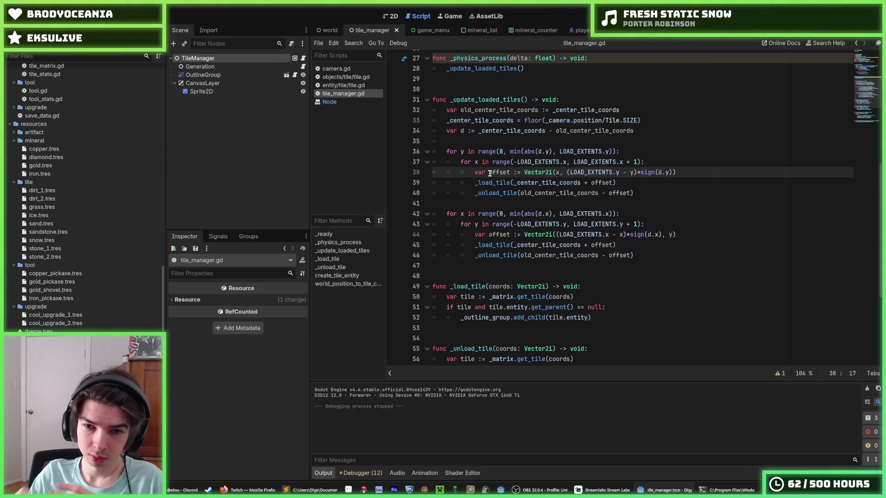
- Review the _update_loaded_tiles call on line 28 of tile_manager.gd
{"action": "scroll", "coordinate": [490, 172], "scroll_direction": "down", "scroll_amount": 1}
{"action": "scroll", "coordinate": [507, 157], "scroll_direction": "up", "scroll_amount": 4}
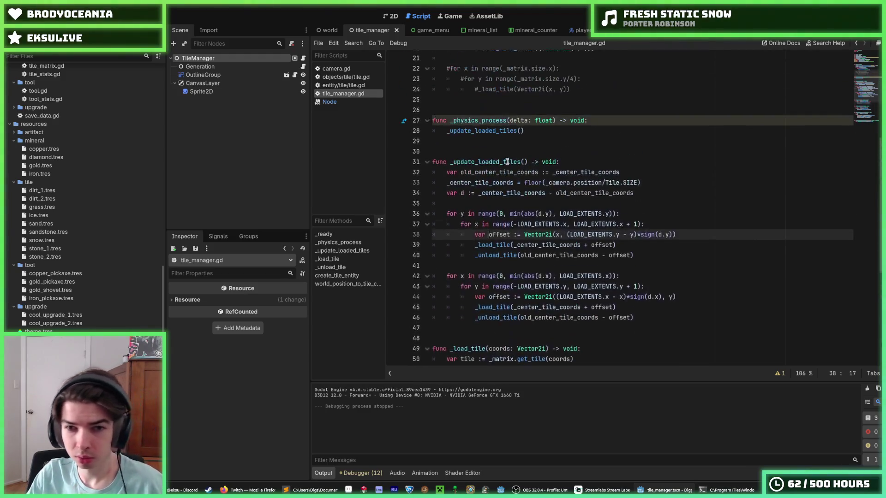
{"action": "left_click", "coordinate": [539, 130]}
{"action": "triple_click", "coordinate": [520, 129]}
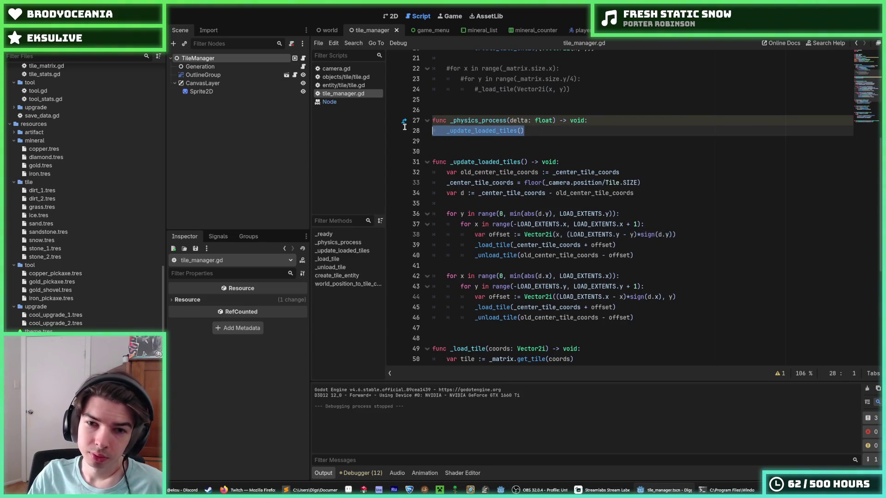
{"action": "scroll", "coordinate": [522, 138], "scroll_direction": "up", "scroll_amount": 5}
{"action": "scroll", "coordinate": [523, 141], "scroll_direction": "down", "scroll_amount": 4}
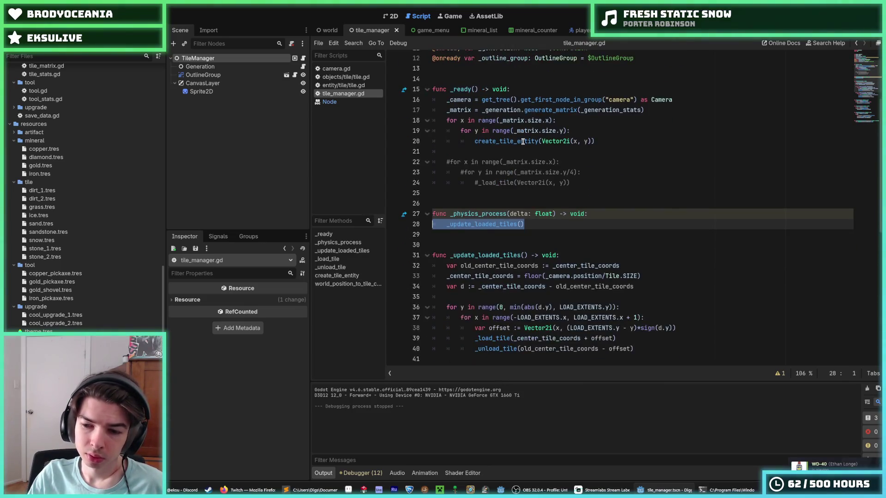
{"action": "scroll", "coordinate": [523, 141], "scroll_direction": "down", "scroll_amount": 4}
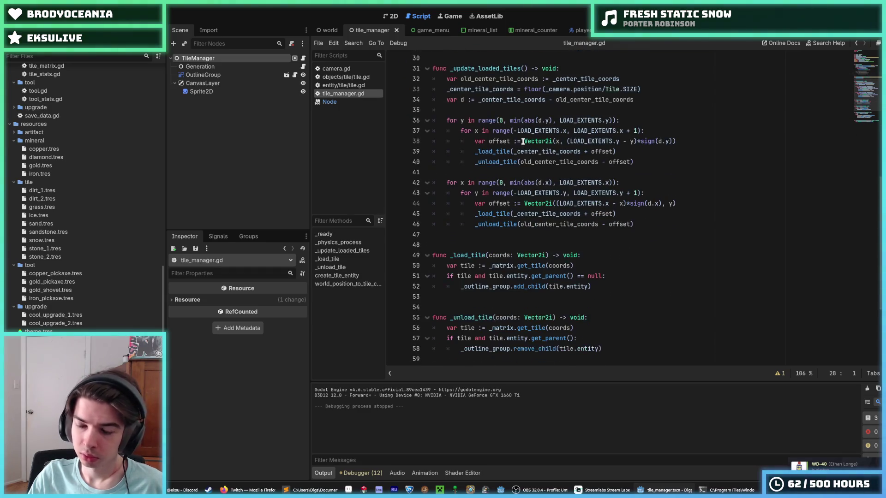
{"action": "key", "text": "End"}
{"action": "scroll", "coordinate": [577, 157], "scroll_direction": "up", "scroll_amount": 4}
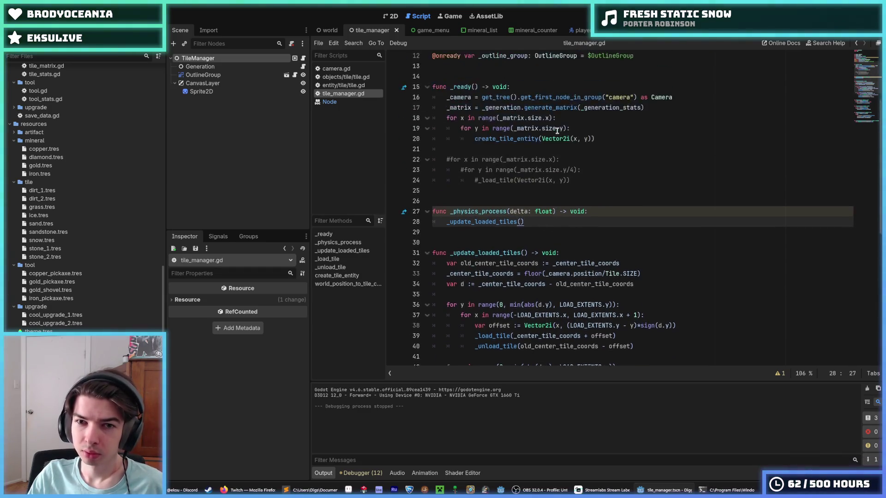
- Delete the commented-out tile loading loop from _ready
{"action": "left_click_drag", "start_coordinate": [582, 183], "coordinate": [422, 152]}
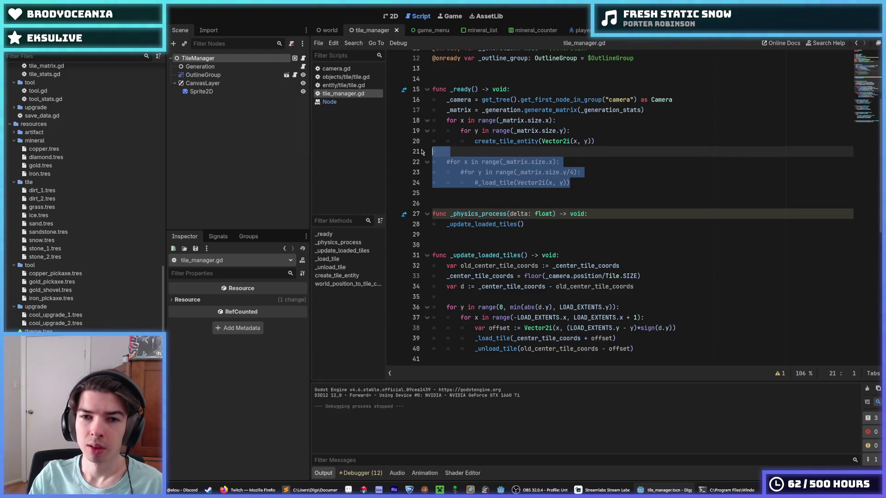
{"action": "key", "text": "BackSpace"}
{"action": "key", "text": "Delete"}
- Examine the tile loading loops further down tile_manager.gd
{"action": "scroll", "coordinate": [543, 124], "scroll_direction": "down", "scroll_amount": 1}
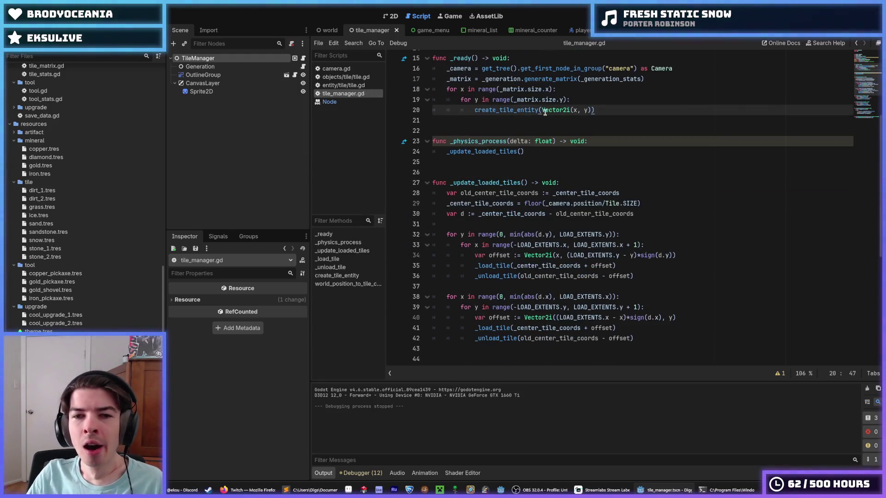
{"action": "scroll", "coordinate": [543, 123], "scroll_direction": "down", "scroll_amount": 7}
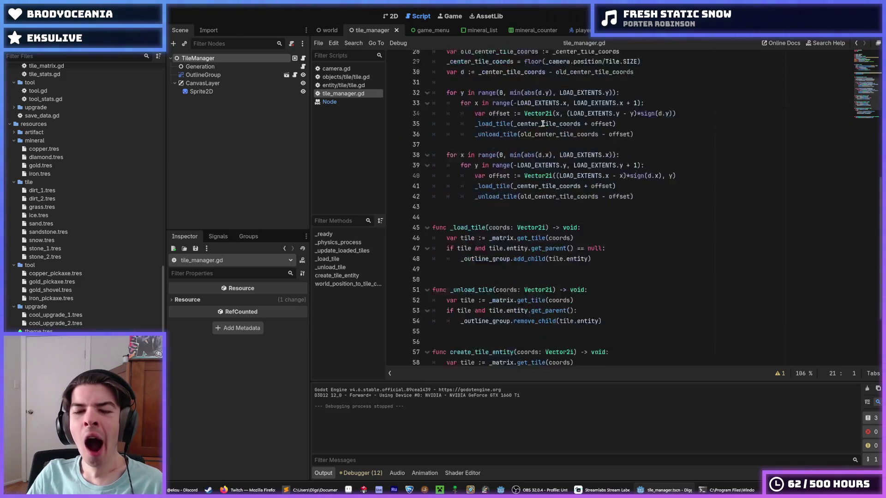
{"action": "left_click", "coordinate": [541, 142]}
{"action": "left_click", "coordinate": [523, 134]}
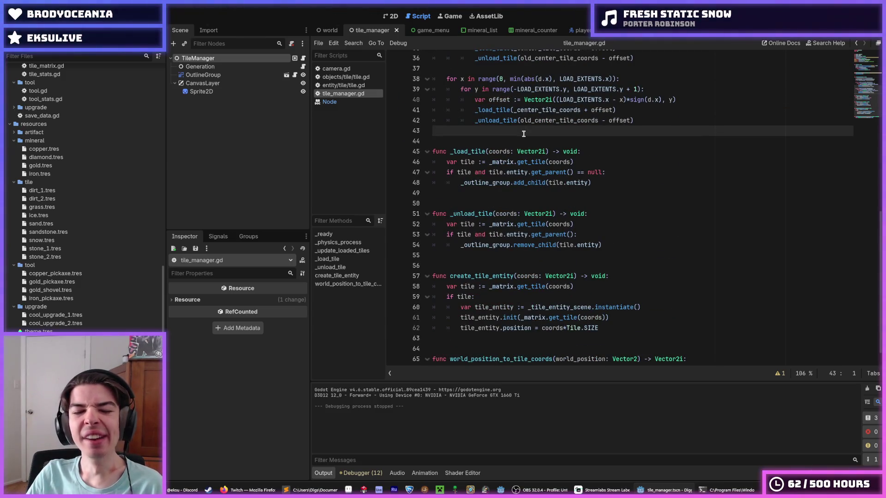
{"action": "scroll", "coordinate": [523, 133], "scroll_direction": "up", "scroll_amount": 8}
- Recheck LOAD_EXTENTS on line 9 and the unload call on line 36, then run the game
{"action": "left_click", "coordinate": [641, 140]}
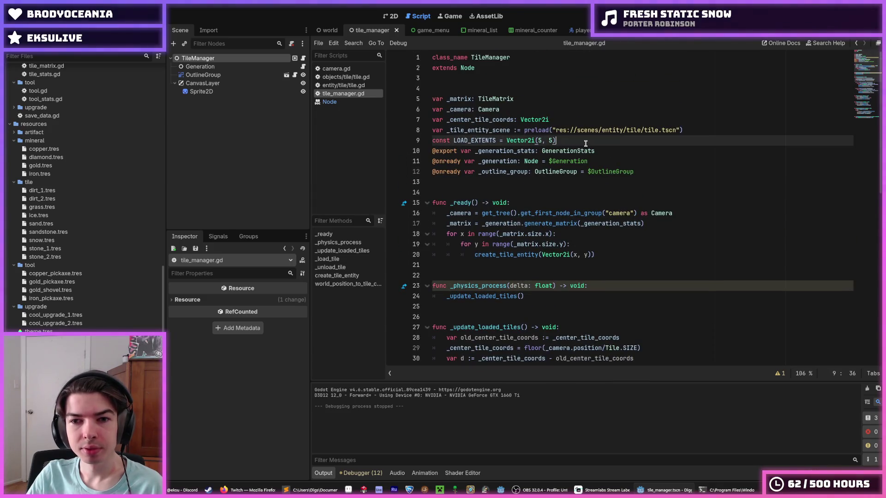
{"action": "key", "text": "ctrl+minus"}
{"action": "key", "text": "ctrl+equal"}
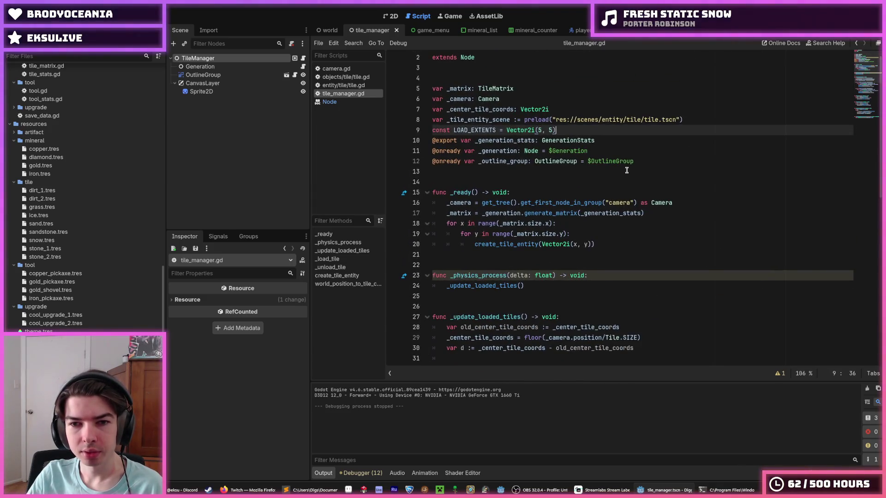
{"action": "scroll", "coordinate": [646, 176], "scroll_direction": "down", "scroll_amount": 7}
{"action": "left_click", "coordinate": [683, 188]}
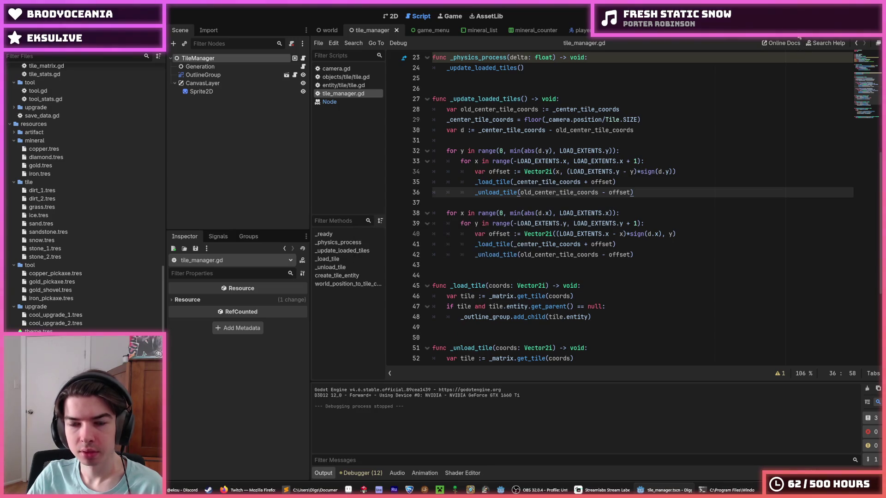
{"action": "key", "text": "F5"}
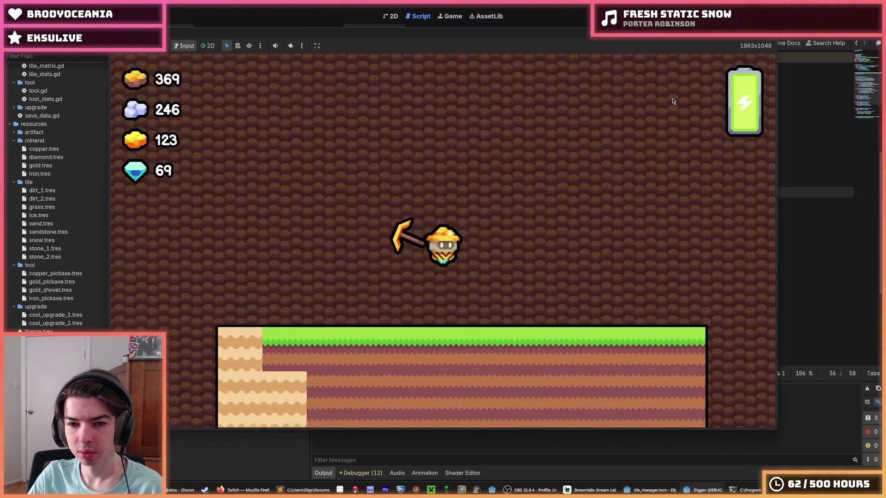
- Move the miner with D to play-test tile loading, then close the game window
{"action": "key", "text": "d"}
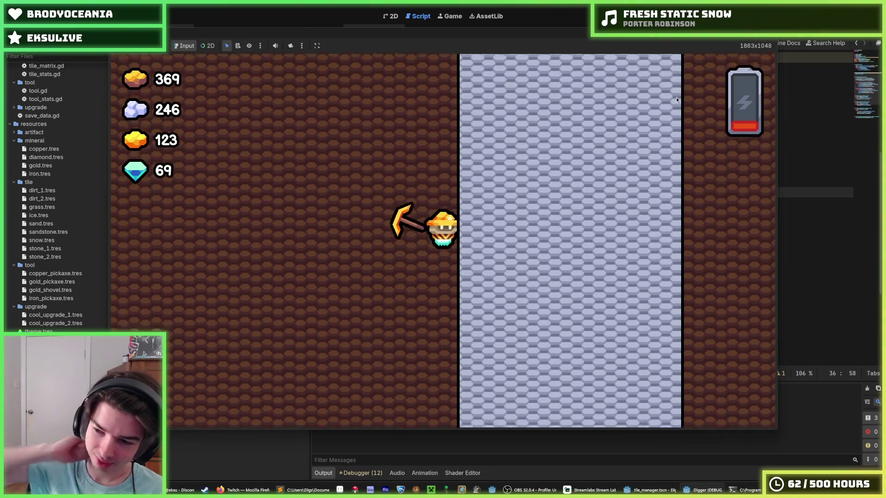
{"action": "key", "text": "alt+F4"}
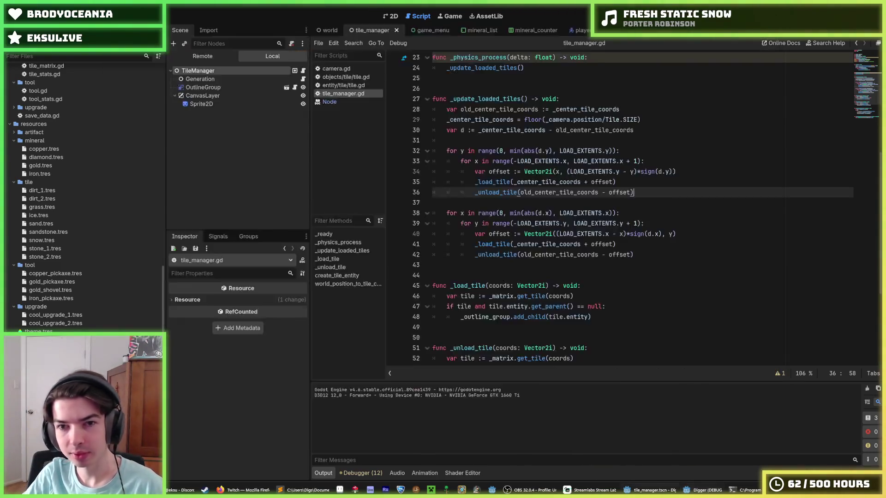
- Review the load and unload tile calls on lines 35–36 and the LOAD_EXTENTS constant
{"action": "left_click", "coordinate": [654, 184]}
{"action": "left_click", "coordinate": [654, 192]}
{"action": "left_click", "coordinate": [643, 184]}
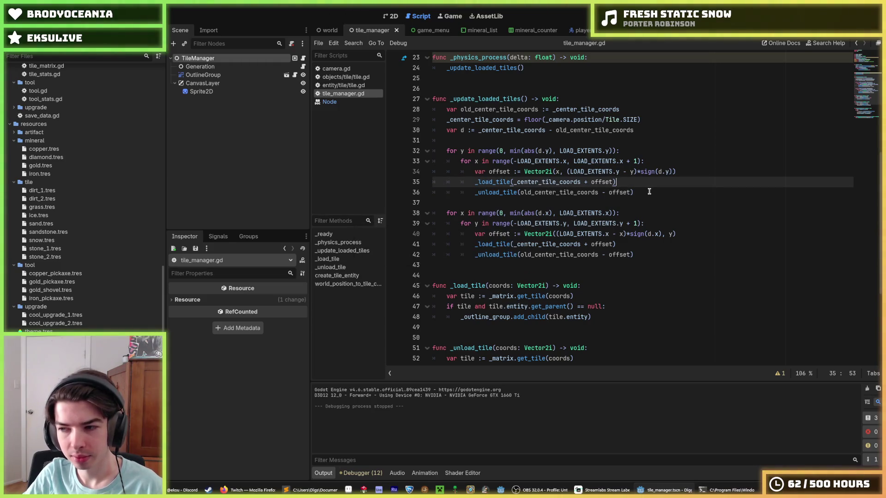
{"action": "left_click", "coordinate": [649, 192]}
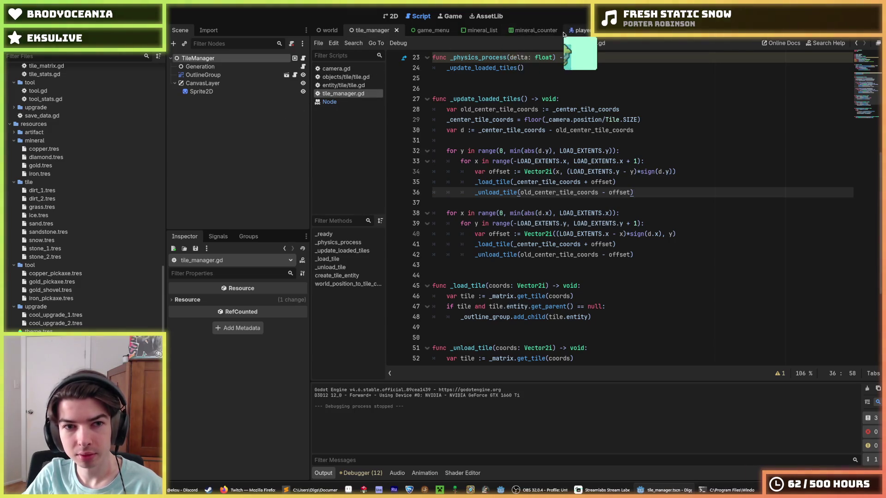
{"action": "scroll", "coordinate": [511, 139], "scroll_direction": "up", "scroll_amount": 7}
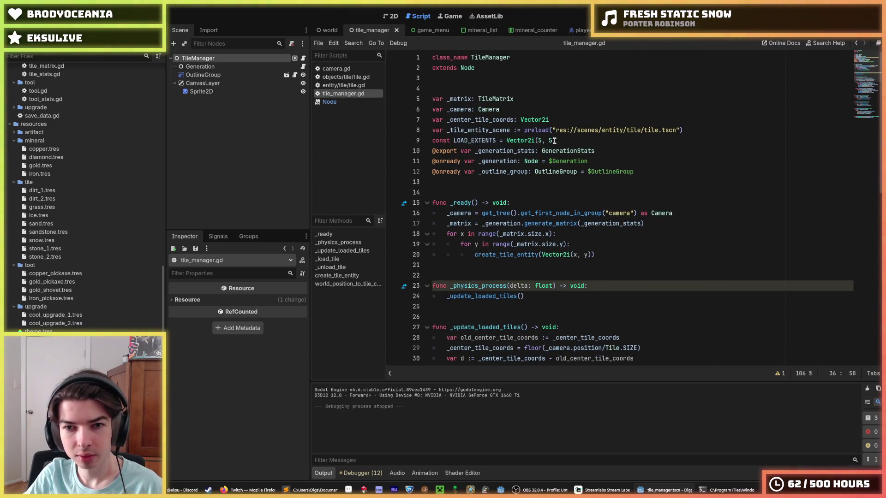
{"action": "left_click", "coordinate": [567, 139]}
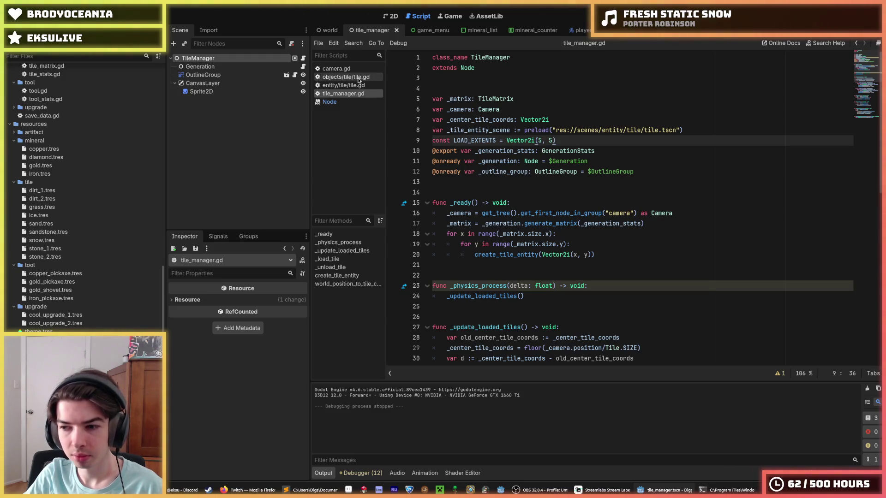
{"action": "scroll", "coordinate": [528, 152], "scroll_direction": "down", "scroll_amount": 6}
{"action": "scroll", "coordinate": [631, 191], "scroll_direction": "down", "scroll_amount": 6}
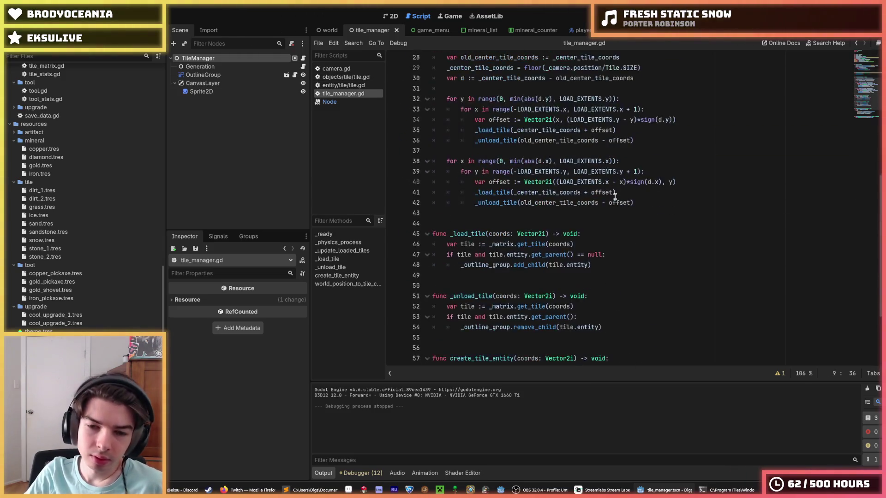
- Inspect the tile position line in create_tile_entity
{"action": "left_click", "coordinate": [622, 308]}
{"action": "left_click", "coordinate": [623, 296]}
{"action": "left_click", "coordinate": [622, 307]}
{"action": "left_click", "coordinate": [622, 297]}
{"action": "left_click", "coordinate": [622, 307]}
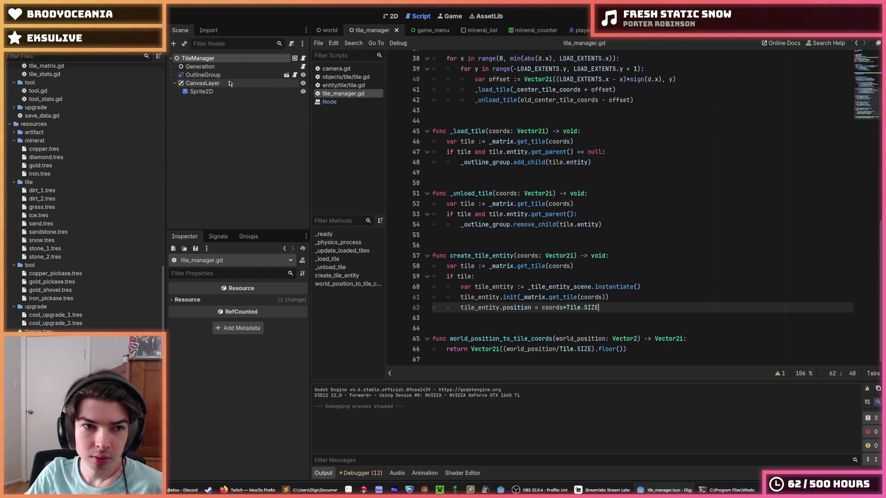
- Set TileManager's Generation Stats Size to 32 × 32, save the scene, and test-run the game
{"action": "left_click", "coordinate": [224, 67]}
{"action": "left_click", "coordinate": [213, 59]}
{"action": "left_click", "coordinate": [263, 315]}
{"action": "type", "text": "2"}
{"action": "key", "text": "Tab"}
{"action": "type", "text": "3"}
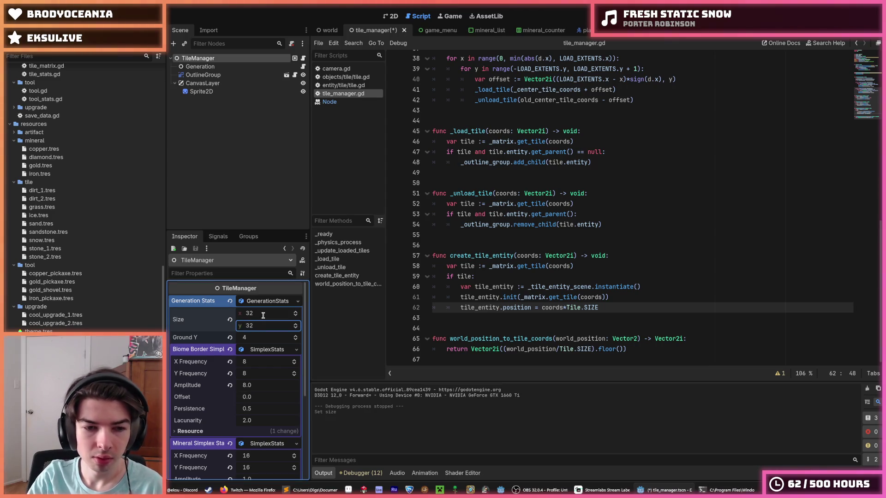
{"action": "key", "text": "ctrl+s"}
{"action": "key", "text": "F5"}
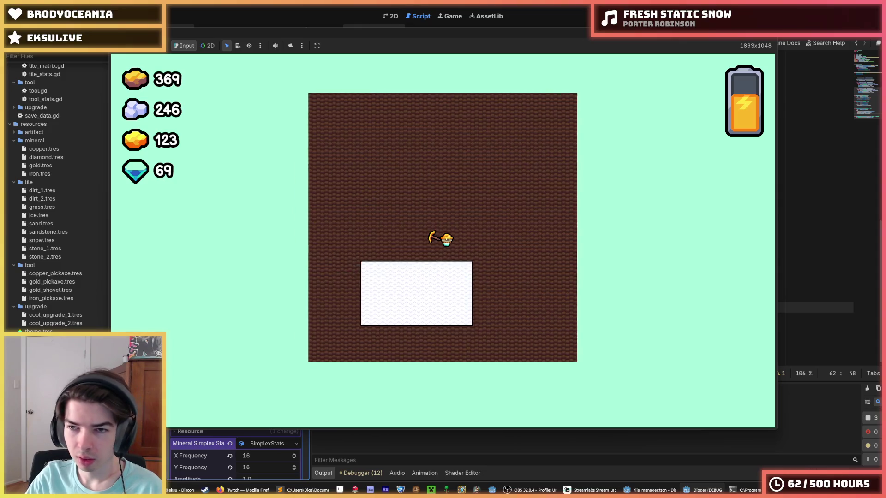
{"action": "key", "text": "F8"}
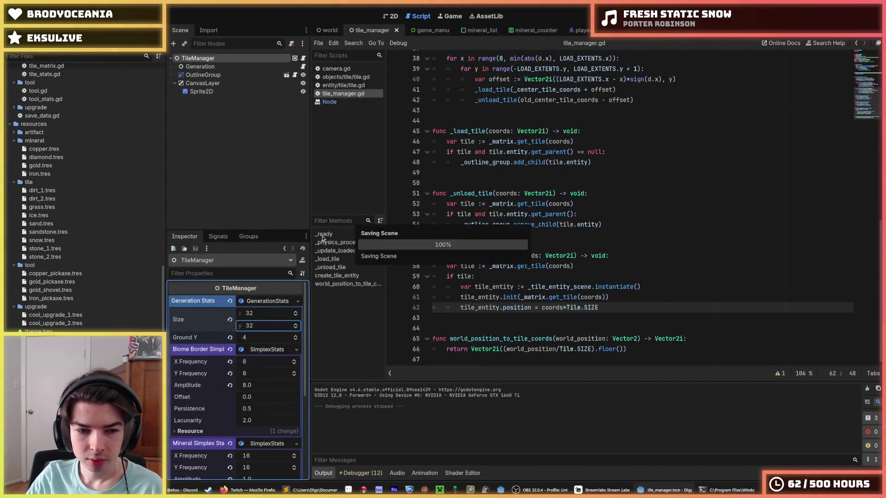
{"action": "scroll", "coordinate": [208, 317], "scroll_direction": "down", "scroll_amount": 3}
{"action": "scroll", "coordinate": [208, 317], "scroll_direction": "down", "scroll_amount": 3}
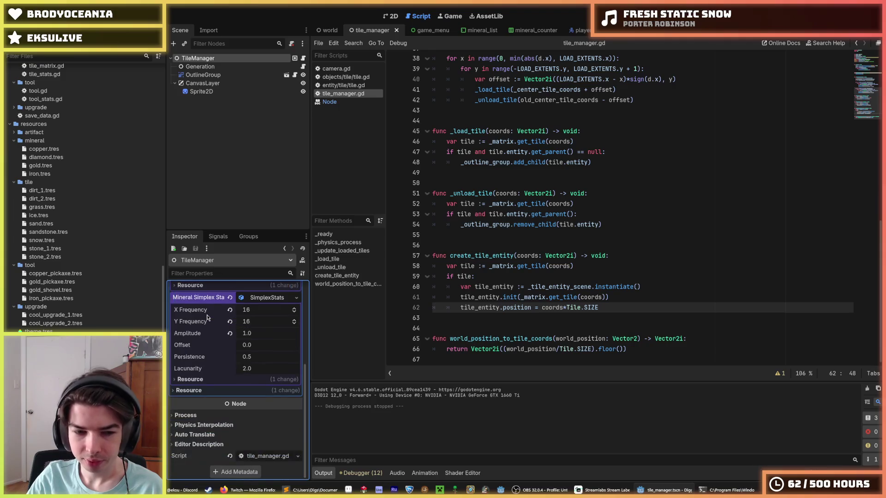
{"action": "scroll", "coordinate": [220, 326], "scroll_direction": "up", "scroll_amount": 5}
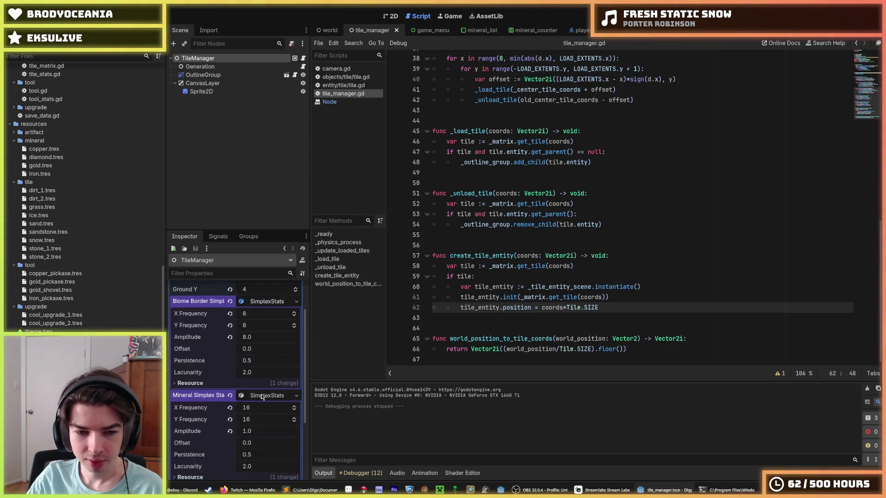
{"action": "left_click", "coordinate": [272, 474]}
{"action": "left_click", "coordinate": [276, 301]}
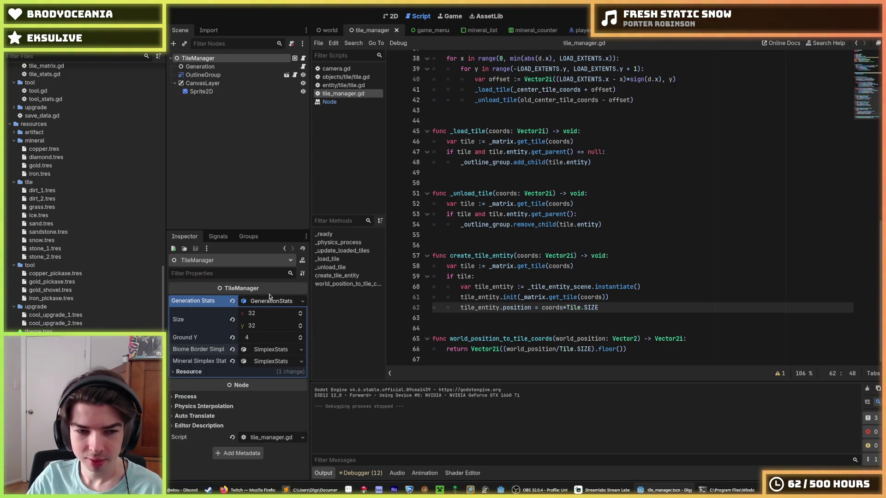
{"action": "left_click", "coordinate": [513, 267]}
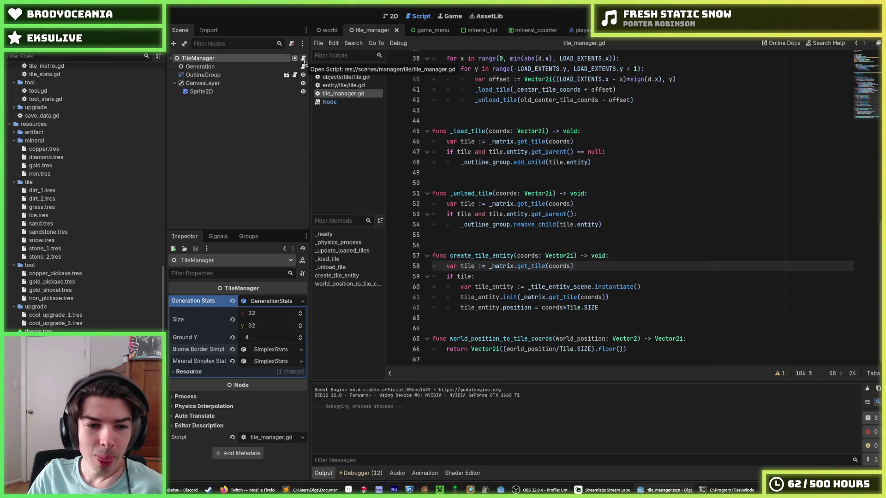
{"action": "left_click", "coordinate": [304, 60]}
{"action": "left_click", "coordinate": [337, 87]}
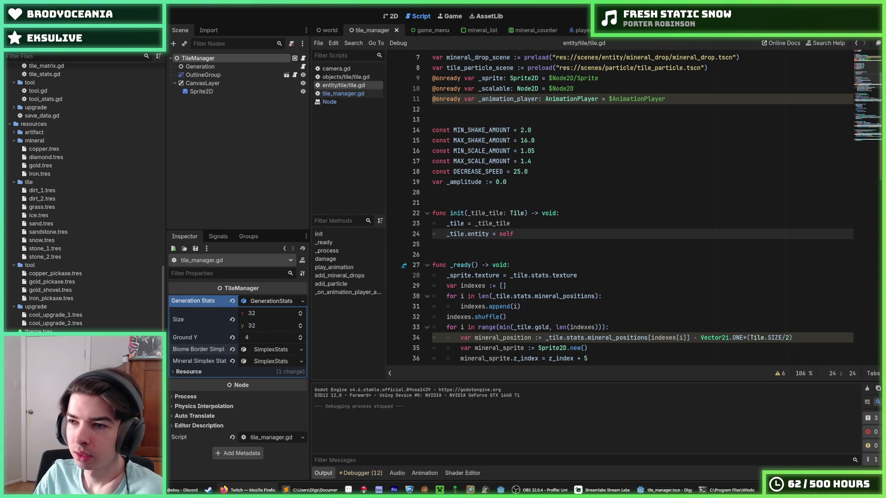
{"action": "left_click", "coordinate": [605, 143]}
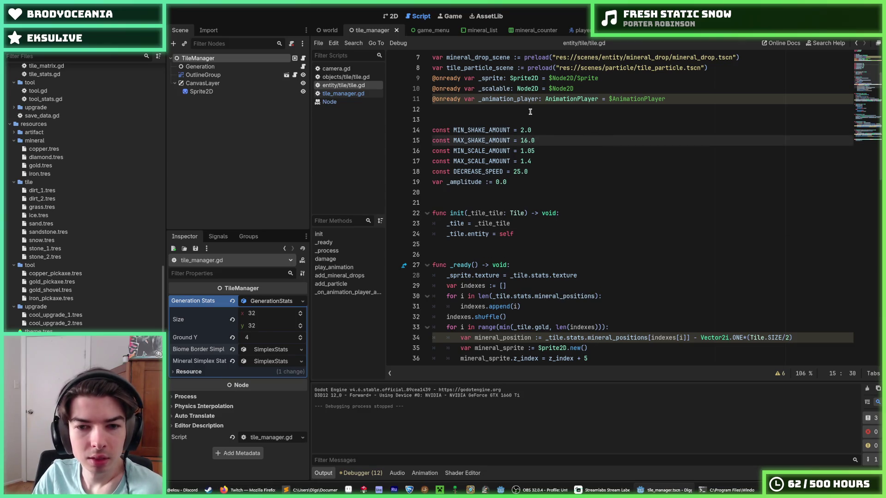
{"action": "scroll", "coordinate": [610, 164], "scroll_direction": "down", "scroll_amount": 2}
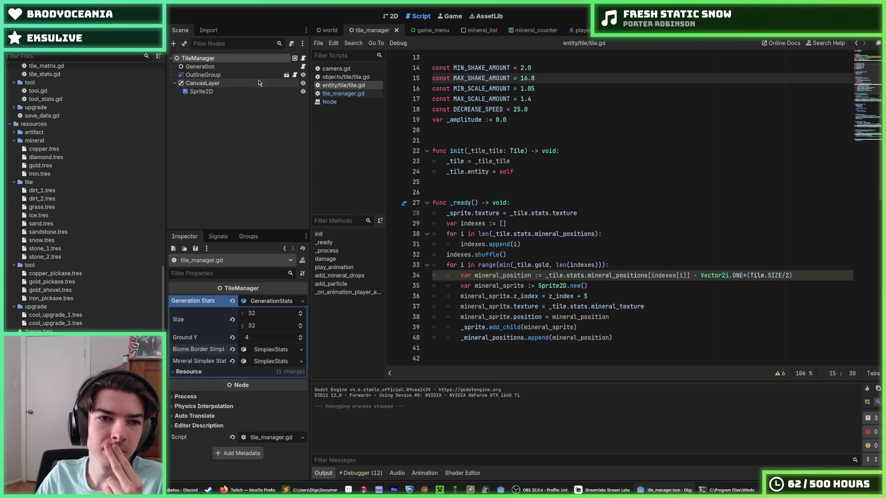
{"action": "left_click", "coordinate": [301, 66]}
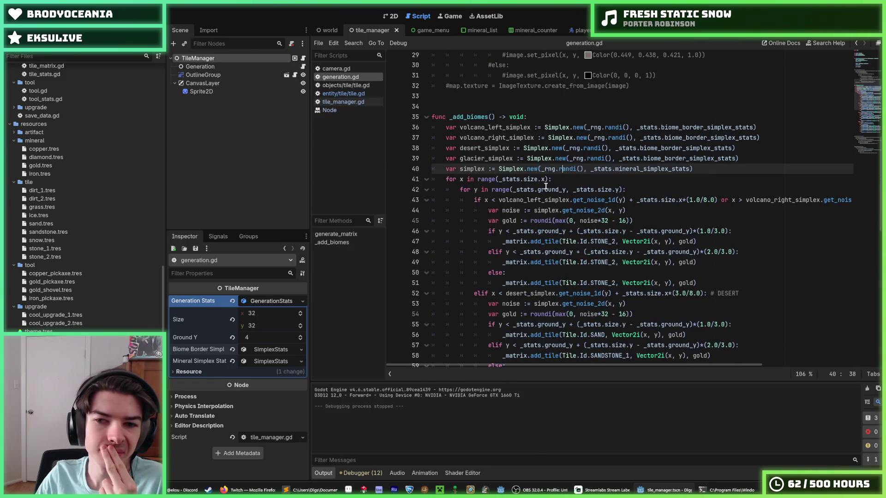
{"action": "left_click", "coordinate": [650, 190]}
{"action": "left_click_drag", "start_coordinate": [683, 200], "coordinate": [853, 202]}
{"action": "left_click", "coordinate": [804, 202]}
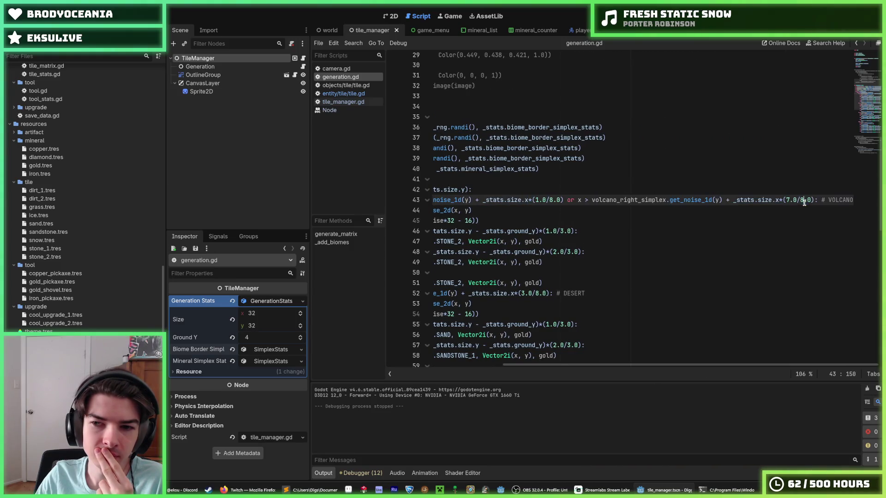
{"action": "left_click", "coordinate": [786, 210]}
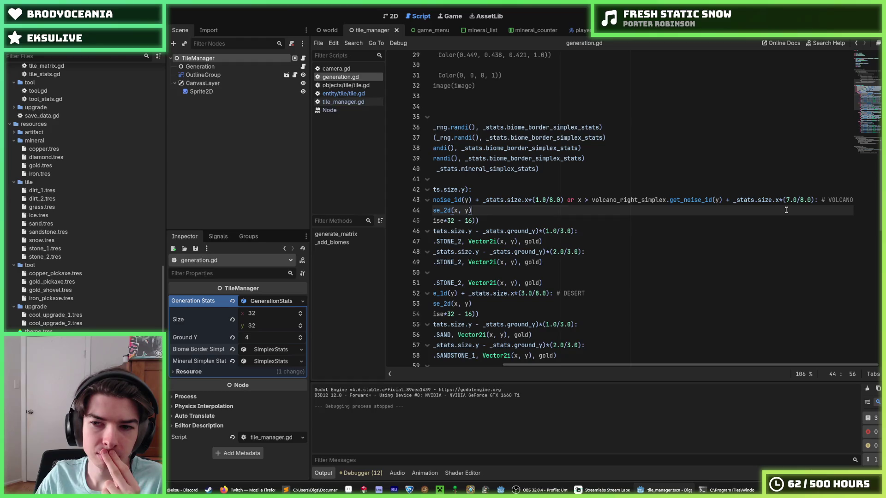
{"action": "scroll", "coordinate": [692, 208], "scroll_direction": "up", "scroll_amount": 8}
{"action": "left_click", "coordinate": [605, 278]}
{"action": "scroll", "coordinate": [607, 245], "scroll_direction": "up", "scroll_amount": 2}
{"action": "left_click", "coordinate": [605, 242]}
{"action": "scroll", "coordinate": [602, 240], "scroll_direction": "down", "scroll_amount": 15}
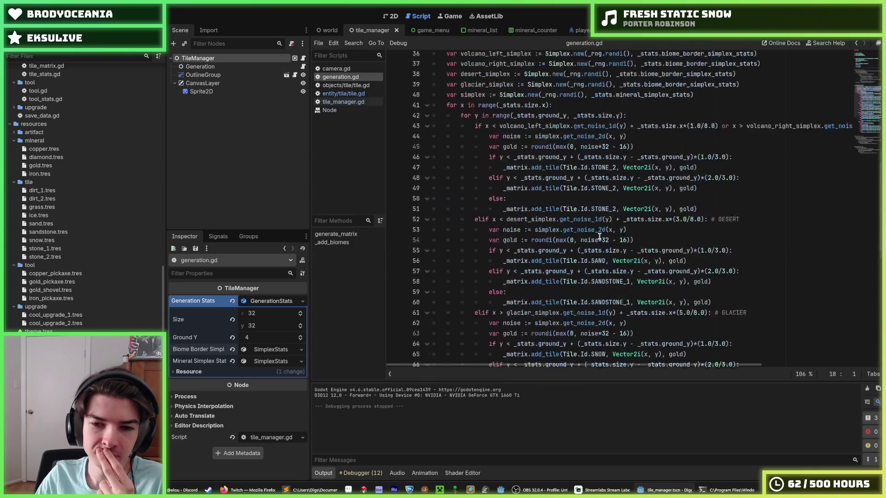
{"action": "scroll", "coordinate": [599, 236], "scroll_direction": "down", "scroll_amount": 4}
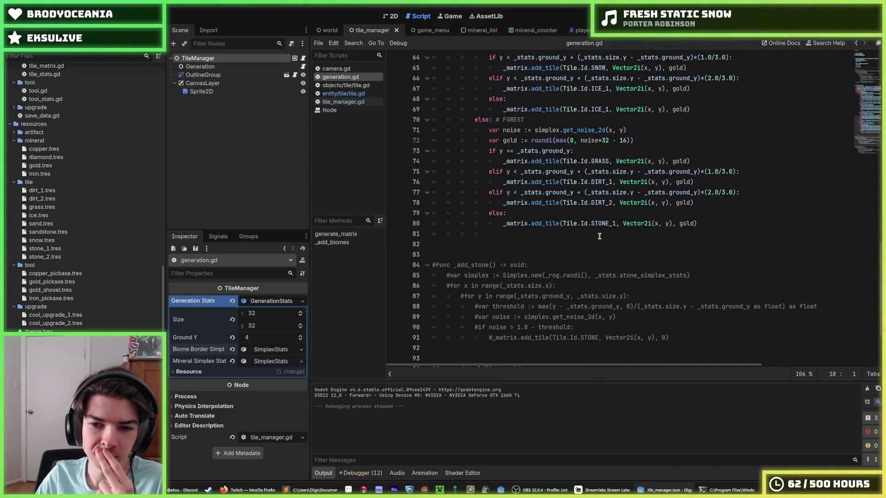
{"action": "scroll", "coordinate": [600, 236], "scroll_direction": "down", "scroll_amount": 3}
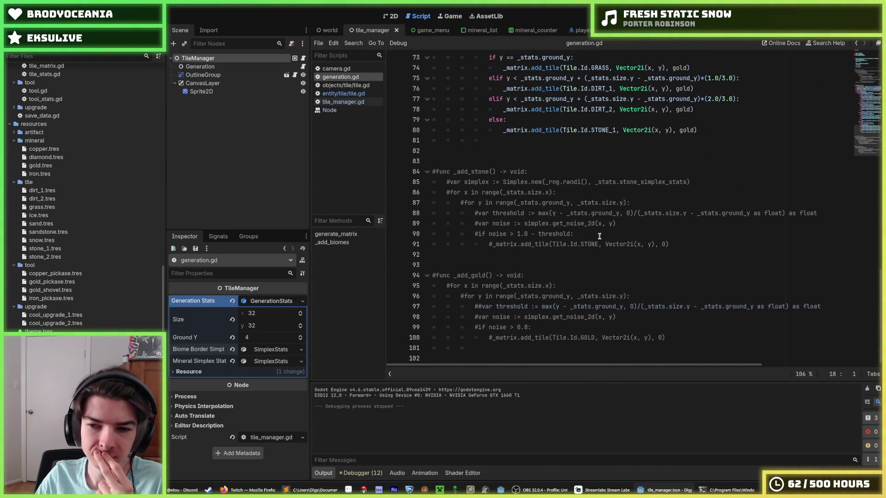
{"action": "scroll", "coordinate": [599, 236], "scroll_direction": "up", "scroll_amount": 12}
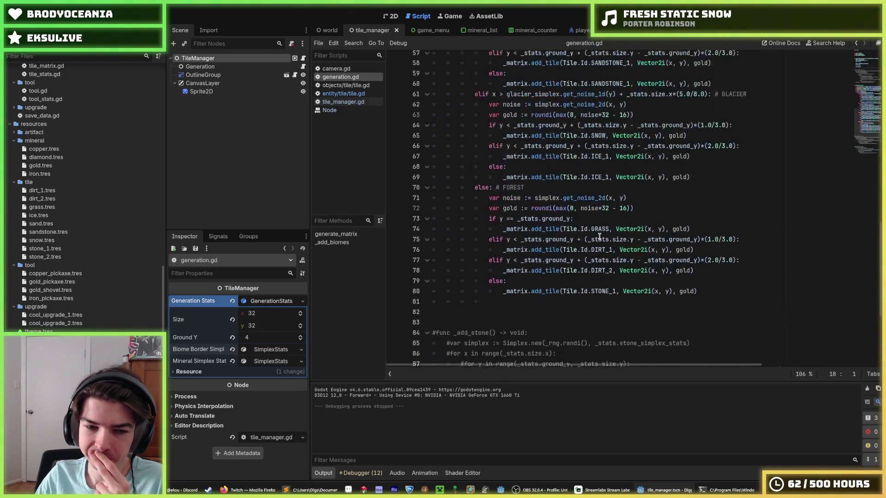
{"action": "scroll", "coordinate": [598, 236], "scroll_direction": "up", "scroll_amount": 7}
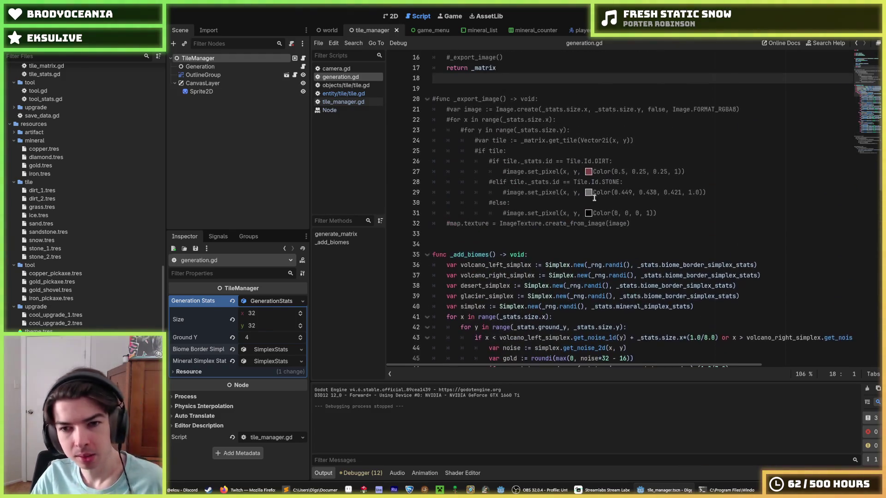
{"action": "left_click", "coordinate": [505, 235]}
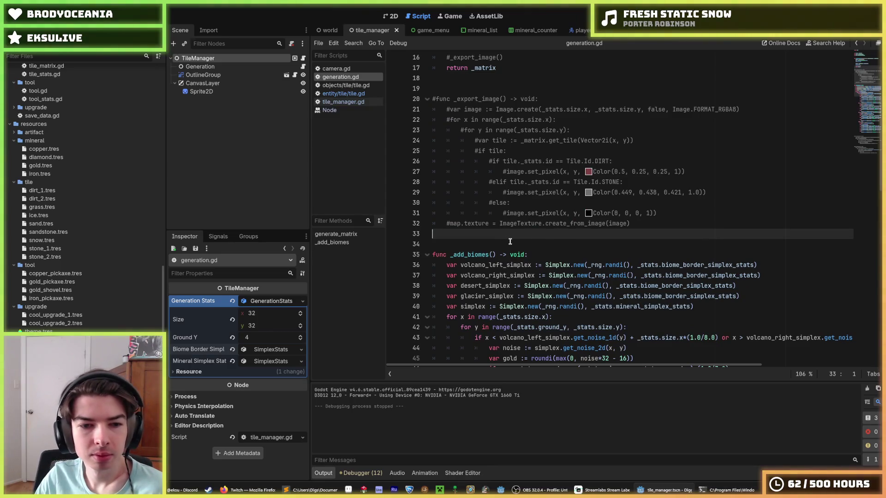
{"action": "left_click", "coordinate": [506, 240]}
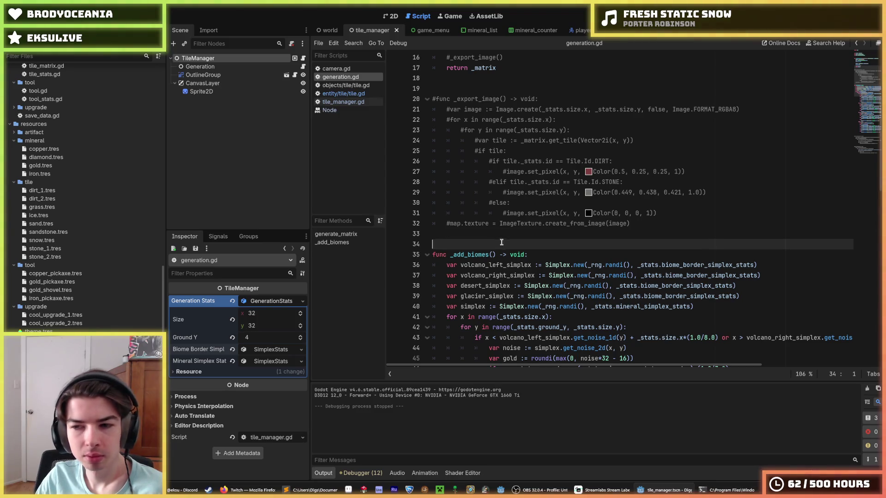
{"action": "left_click", "coordinate": [493, 237]}
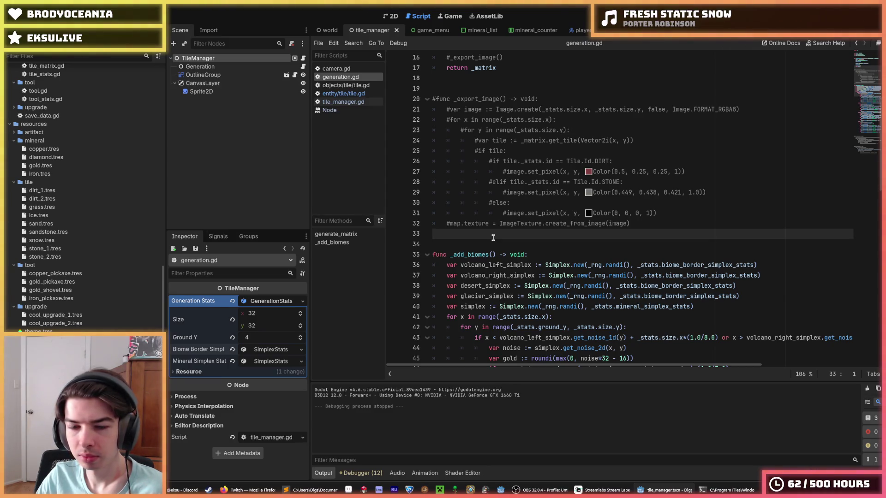
- Set the map size to 48 × 48 and test-run the game
{"action": "type", "text": "8"}
{"action": "key", "text": "Tab"}
{"action": "type", "text": "48"}
{"action": "key", "text": "F5"}
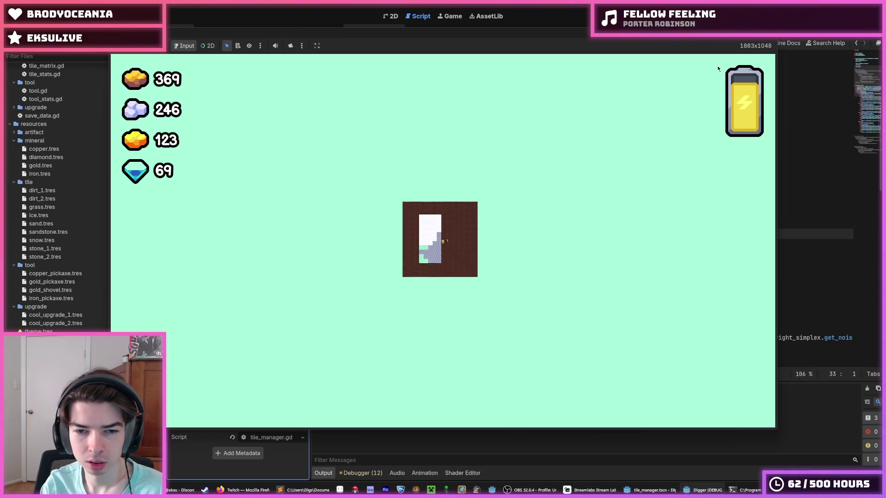
{"action": "key", "text": "F8"}
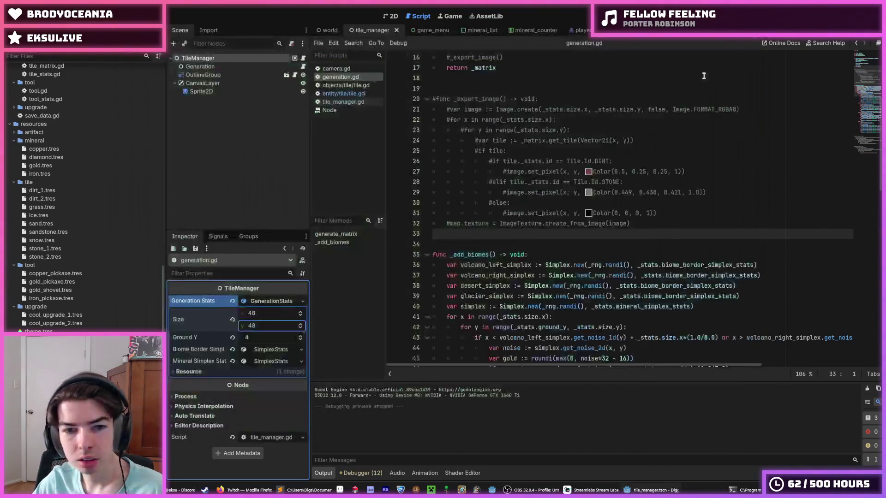
- Set the Biome Border Simplex amplitude to 2.0
{"action": "left_click", "coordinate": [266, 318]}
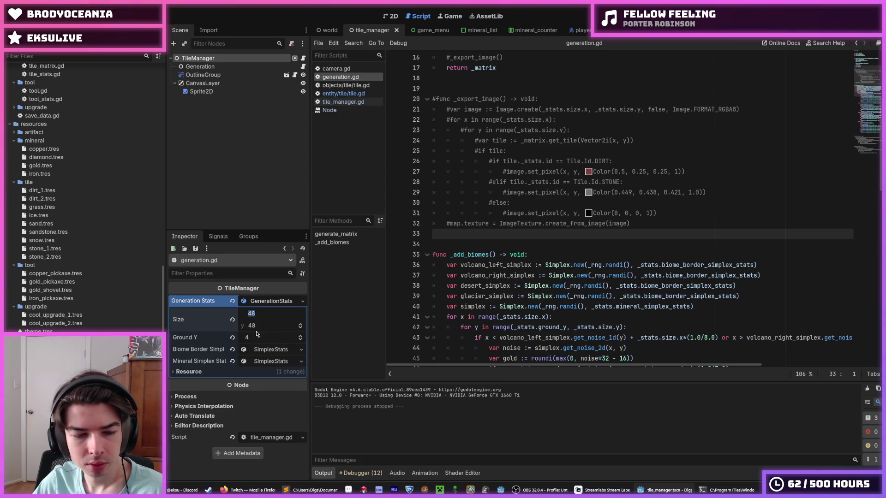
{"action": "left_click", "coordinate": [262, 351]}
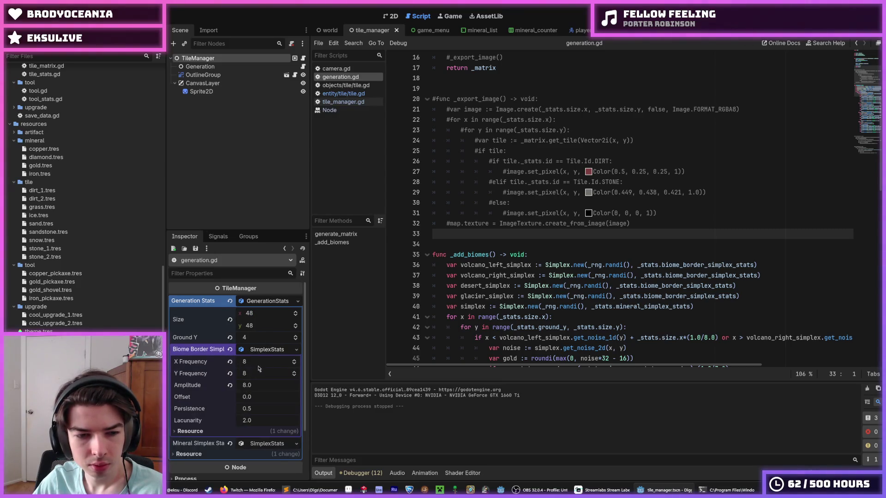
{"action": "left_click", "coordinate": [261, 381]}
{"action": "type", "text": "2"}
{"action": "key", "text": "Return"}
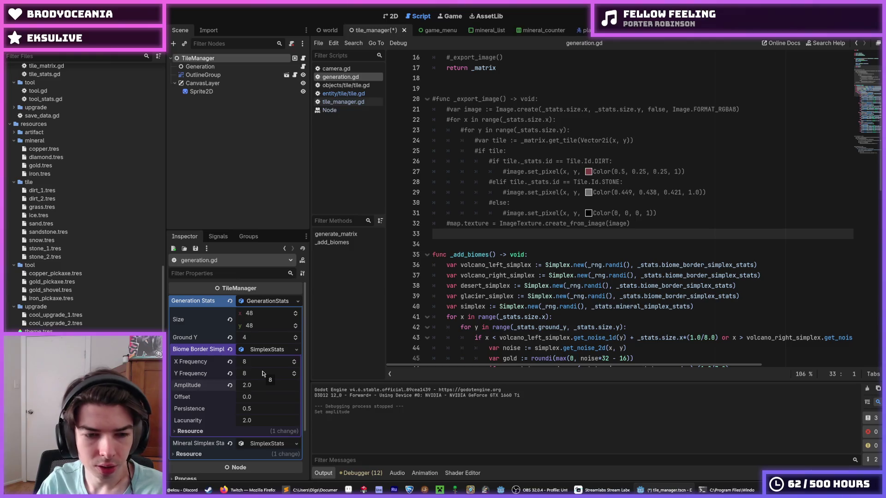
- Restore the map size to 32 × 32, save the tile_manager scene, and test-run the game
{"action": "left_click", "coordinate": [267, 316]}
{"action": "type", "text": "32"}
{"action": "key", "text": "Tab"}
{"action": "type", "text": "3"}
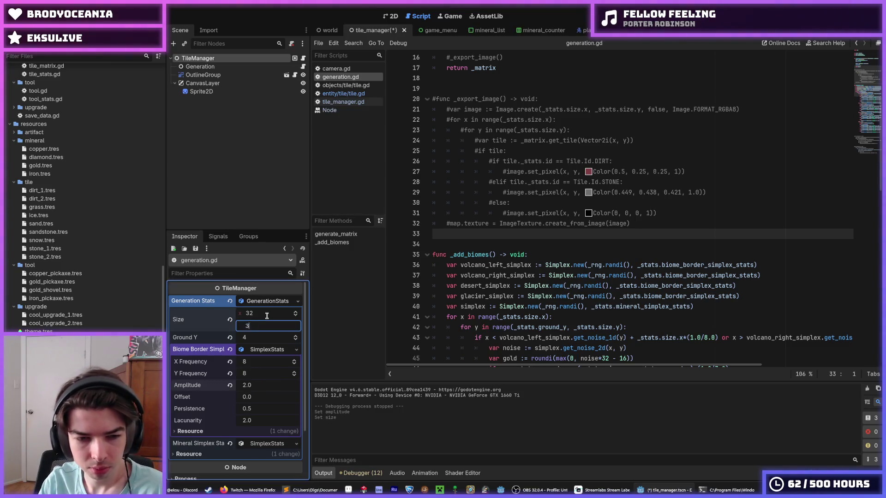
{"action": "key", "text": "ctrl+s"}
{"action": "key", "text": "F5"}
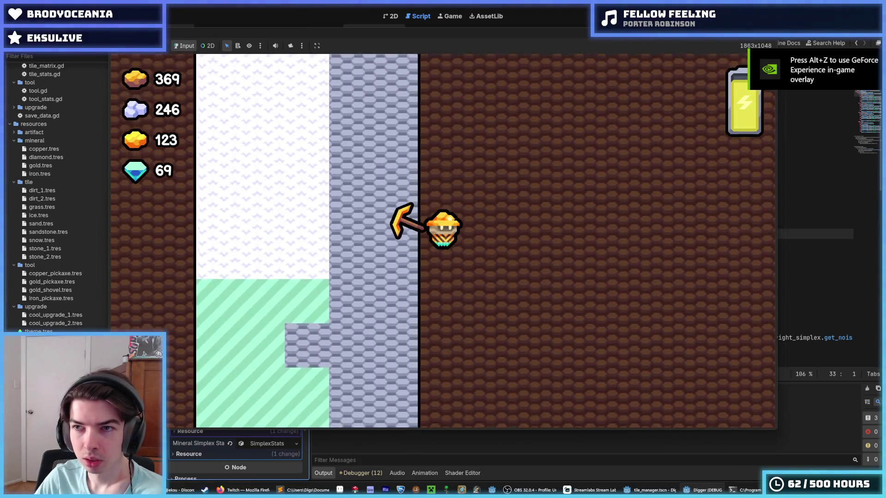
{"action": "key", "text": "F5"}
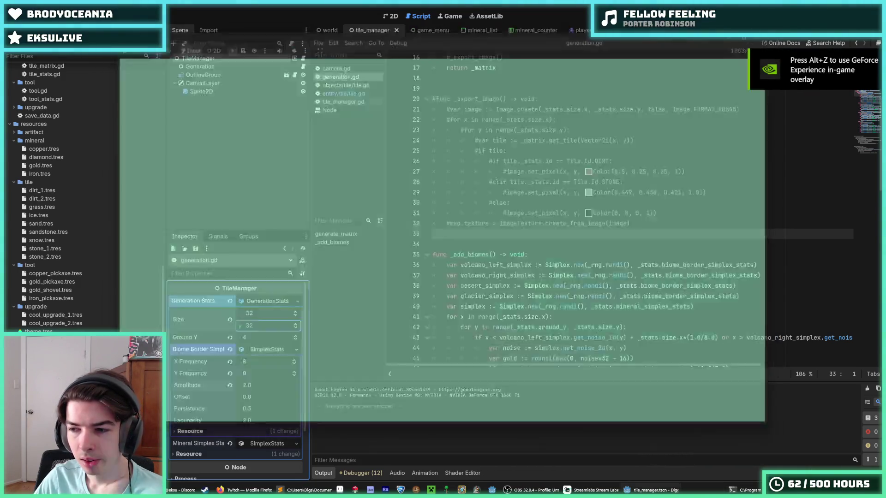
{"action": "key", "text": "F8"}
{"action": "left_click", "coordinate": [731, 192]}
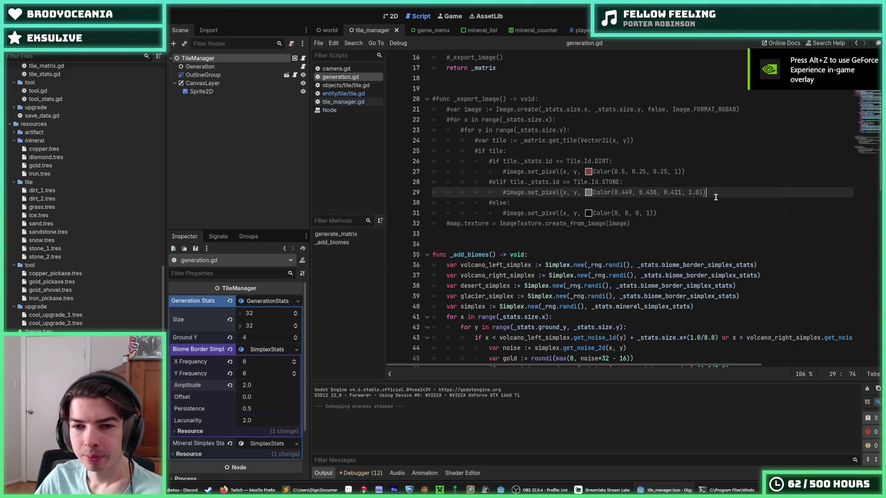
- Switch the script editor from generation.gd through tile_manager.gd to tile.gd and view its top
{"action": "left_click", "coordinate": [717, 200]}
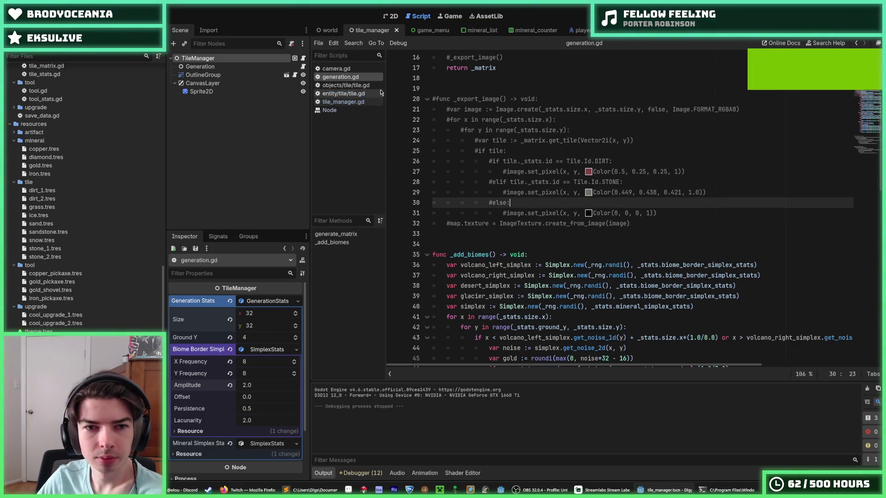
{"action": "left_click", "coordinate": [349, 101]}
{"action": "left_click", "coordinate": [345, 85]}
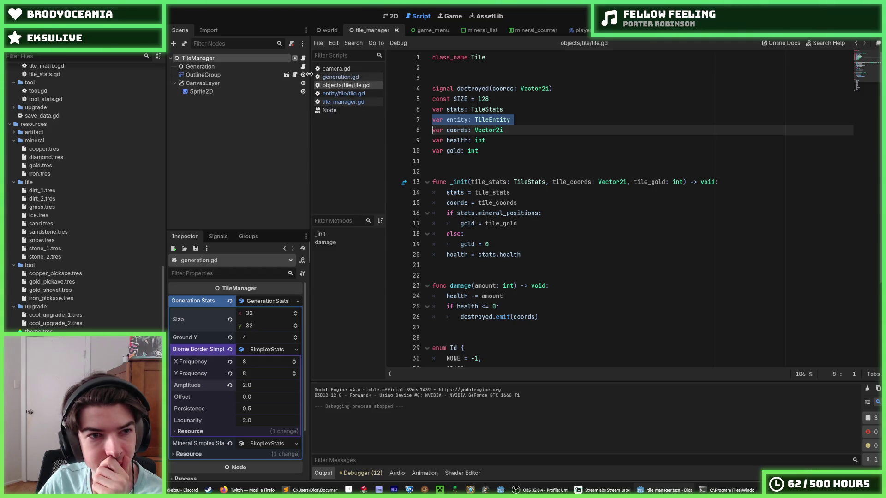
{"action": "scroll", "coordinate": [56, 213], "scroll_direction": "up", "scroll_amount": 10}
{"action": "scroll", "coordinate": [57, 214], "scroll_direction": "up", "scroll_amount": 3}
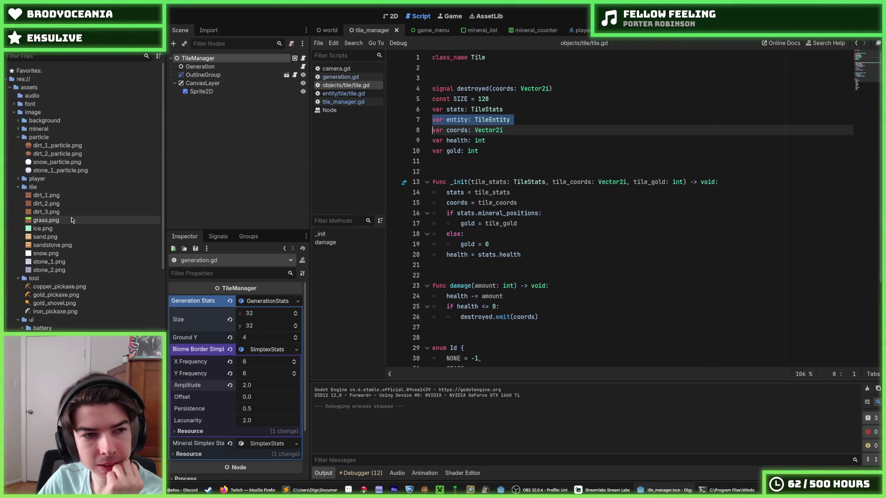
- Open tile_matrix.gd from the FileSystem dock and scroll to get_tile's return line
{"action": "scroll", "coordinate": [35, 239], "scroll_direction": "down", "scroll_amount": 6}
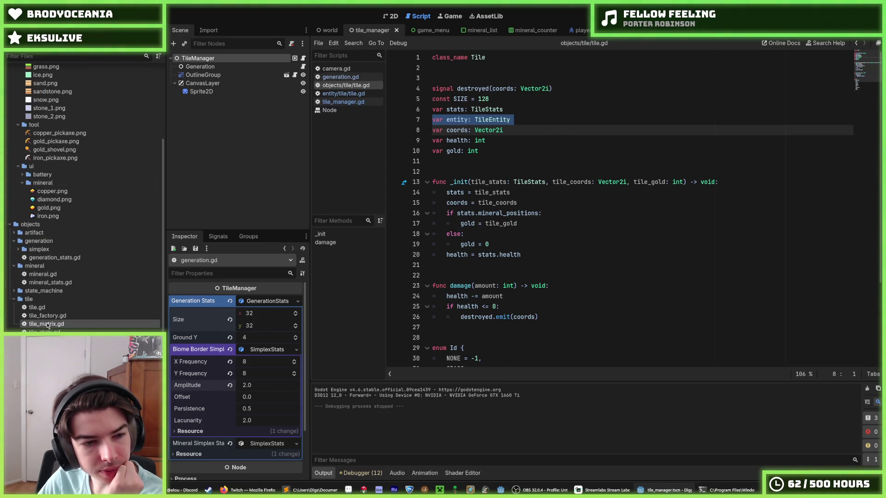
{"action": "double_click", "coordinate": [46, 323]}
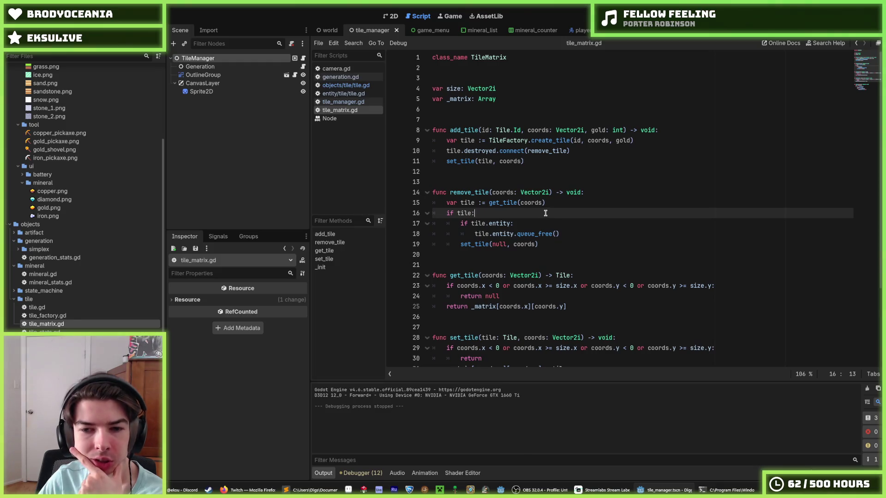
{"action": "scroll", "coordinate": [550, 216], "scroll_direction": "down", "scroll_amount": 3}
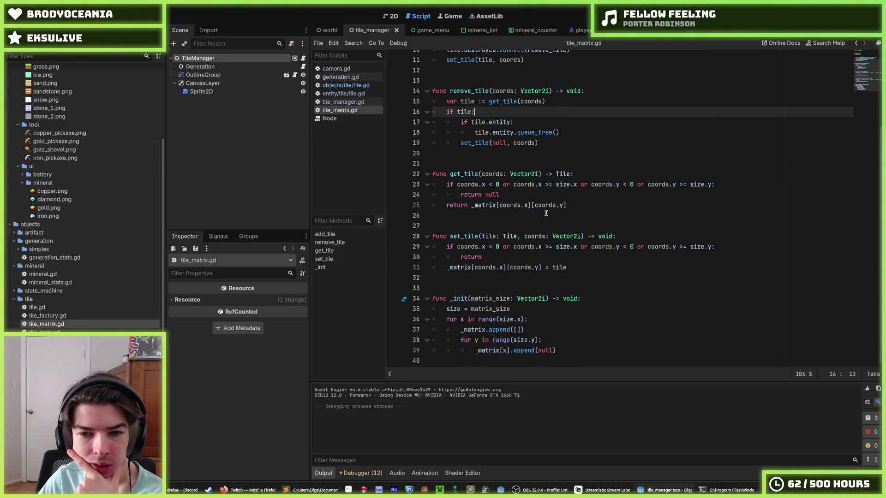
{"action": "left_click", "coordinate": [572, 202]}
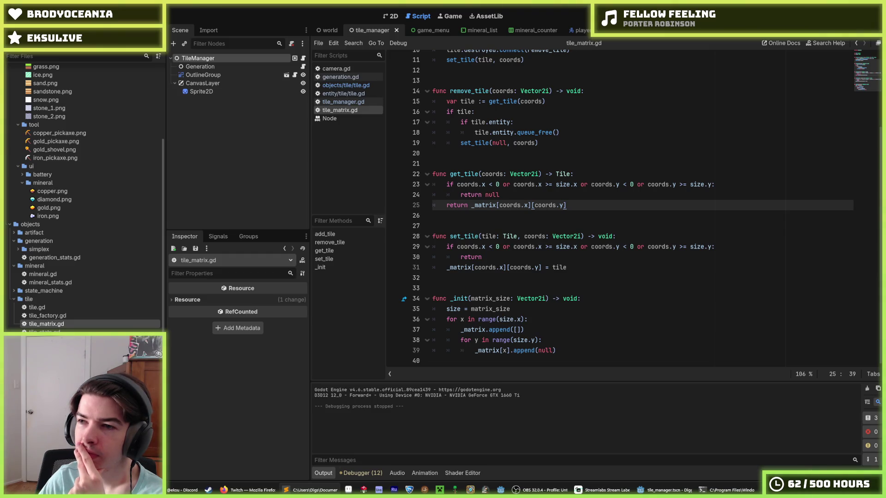
- Replace coords.x in get_tile's return index with posmod(coords.x, size.x)
{"action": "left_click", "coordinate": [651, 192]}
{"action": "left_click", "coordinate": [669, 185]}
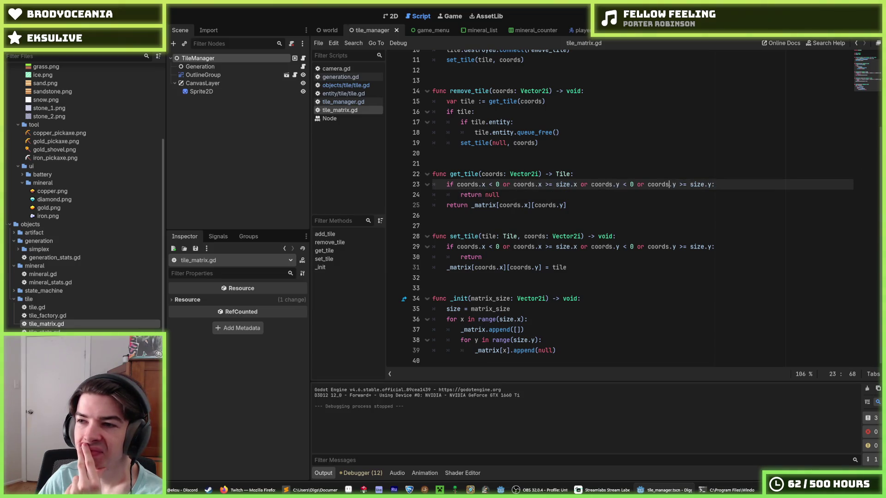
{"action": "key", "text": "alt+Tab"}
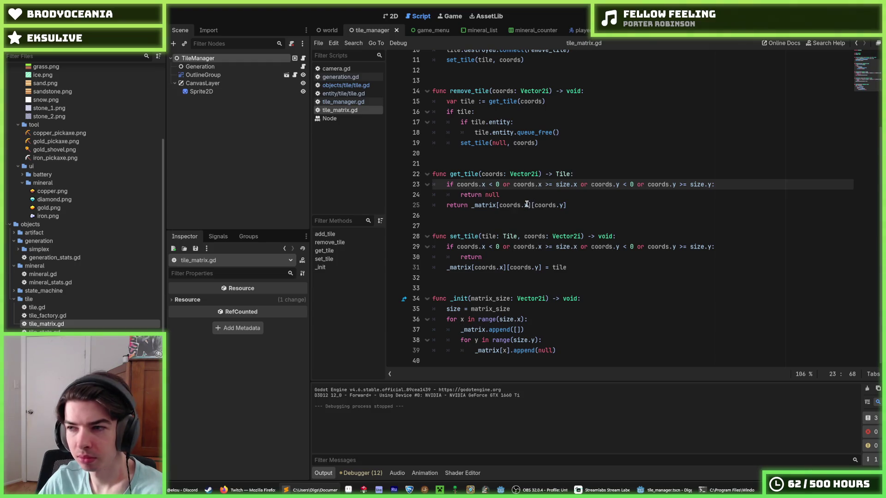
{"action": "left_click_drag", "start_coordinate": [529, 205], "coordinate": [497, 203]}
{"action": "type", "text": "posmod(coords.x, size.x)"}
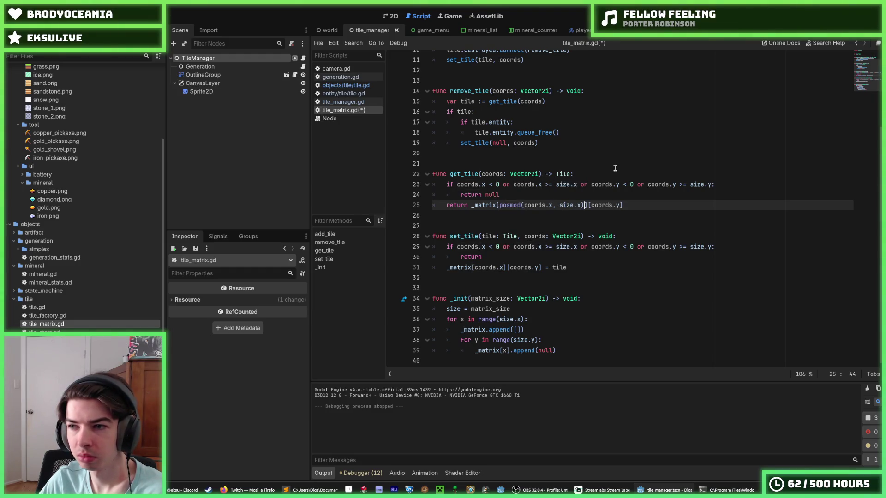
- Delete the horizontal bounds checks from get_tile and set_tile
{"action": "left_click_drag", "start_coordinate": [591, 184], "coordinate": [457, 184]}
{"action": "key", "text": "BackSpace"}
{"action": "left_click_drag", "start_coordinate": [591, 247], "coordinate": [458, 246]}
{"action": "key", "text": "BackSpace"}
- Apply the same posmod wrap to set_tile's x index and save tile_matrix.gd
{"action": "left_click_drag", "start_coordinate": [585, 205], "coordinate": [499, 205]}
{"action": "key", "text": "ctrl+c"}
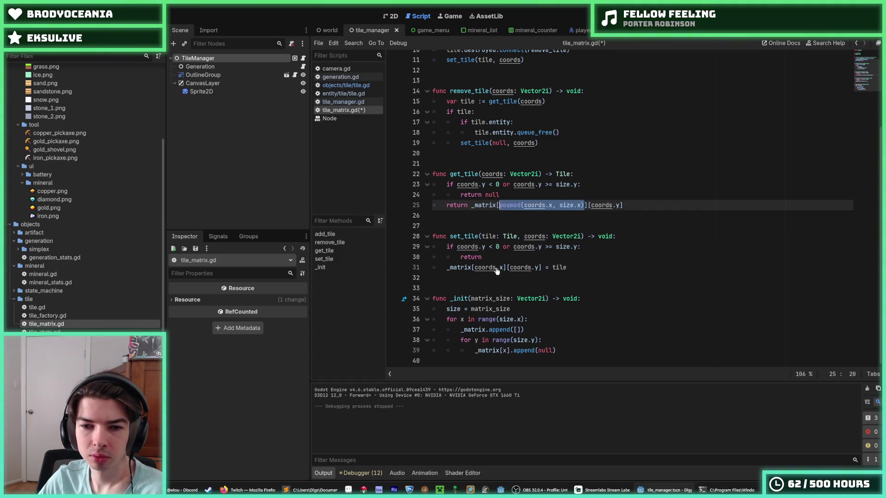
{"action": "left_click_drag", "start_coordinate": [474, 267], "coordinate": [504, 267]}
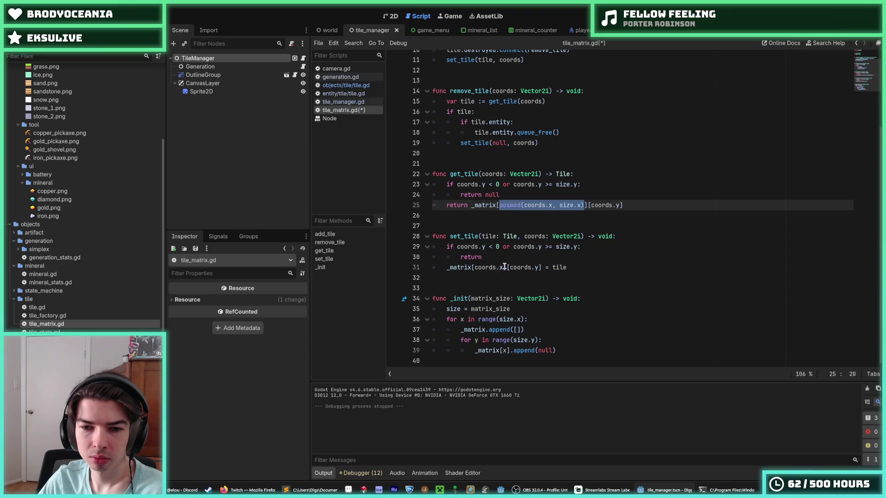
{"action": "key", "text": "ctrl+v"}
{"action": "key", "text": "ctrl+s"}
{"action": "scroll", "coordinate": [522, 219], "scroll_direction": "up", "scroll_amount": 2}
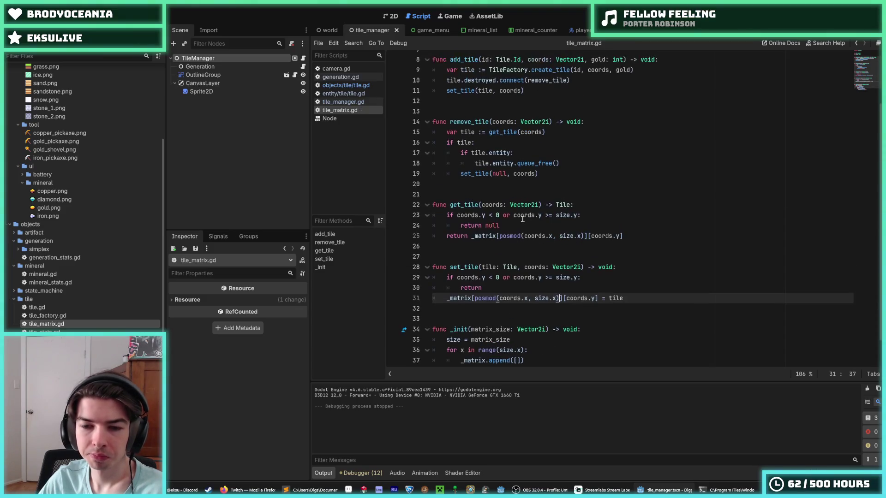
{"action": "scroll", "coordinate": [548, 203], "scroll_direction": "up", "scroll_amount": 2}
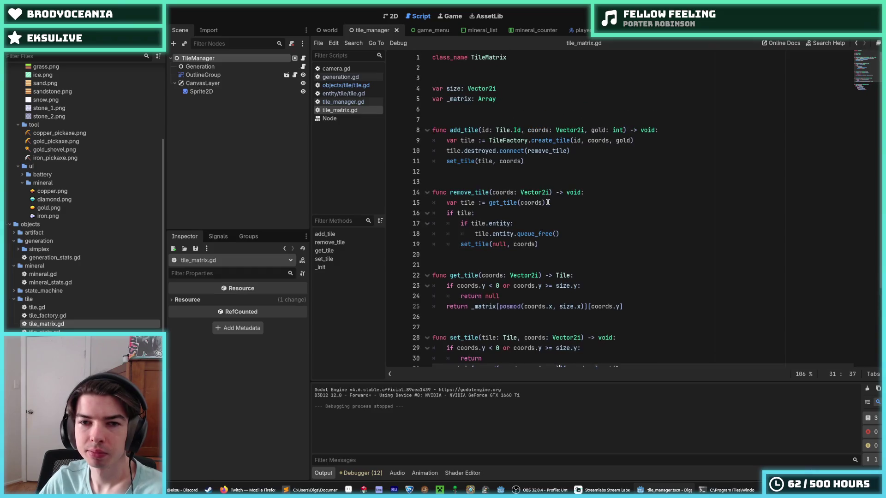
{"action": "scroll", "coordinate": [508, 188], "scroll_direction": "down", "scroll_amount": 1}
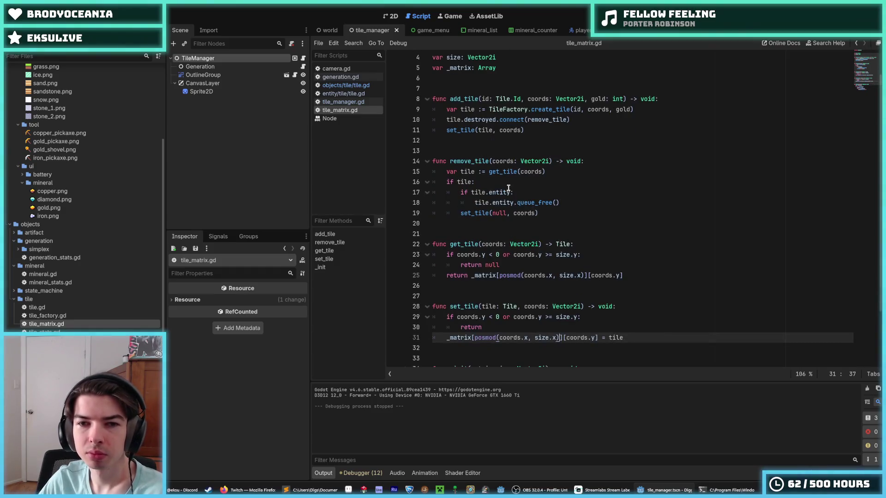
{"action": "left_click", "coordinate": [592, 211]}
{"action": "key", "text": "alt+Tab"}
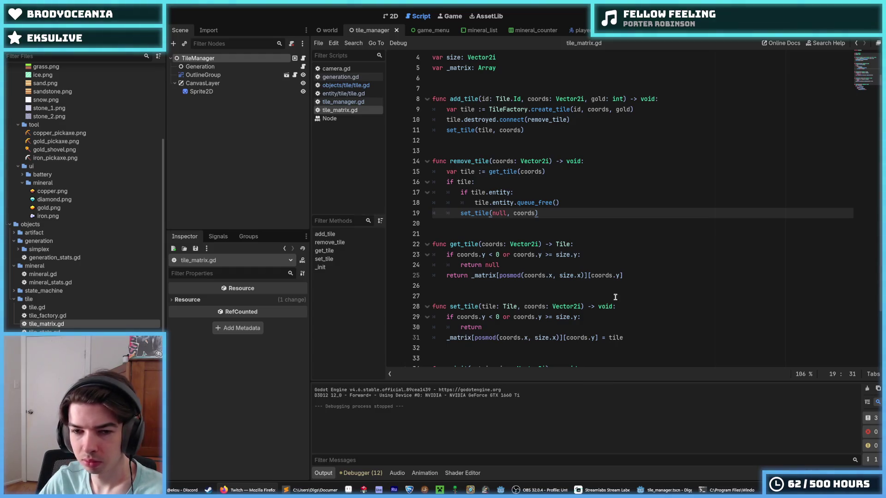
{"action": "left_click", "coordinate": [544, 213]}
{"action": "scroll", "coordinate": [530, 210], "scroll_direction": "down", "scroll_amount": 1}
{"action": "double_click", "coordinate": [502, 182]}
{"action": "left_click", "coordinate": [503, 182]}
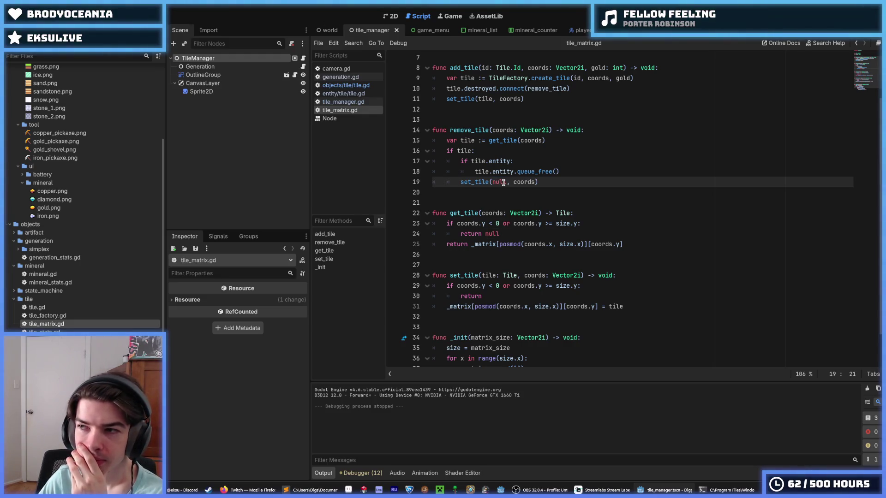
{"action": "double_click", "coordinate": [503, 182]}
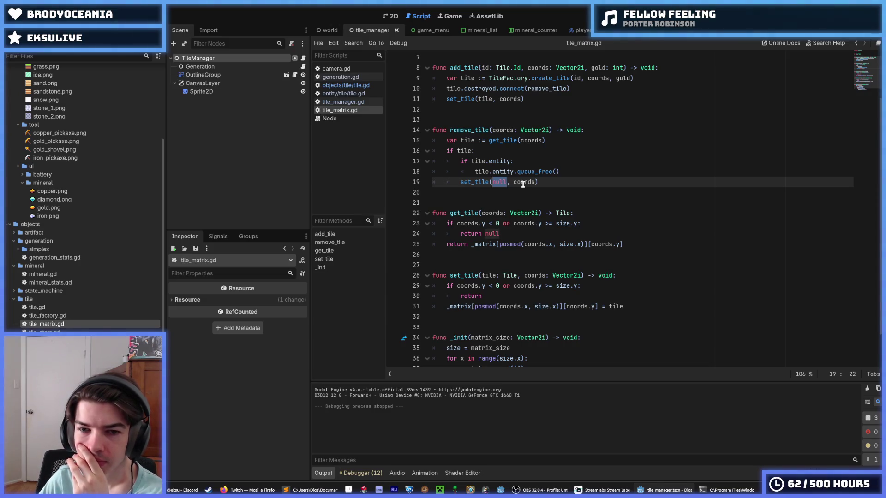
{"action": "double_click", "coordinate": [524, 182]}
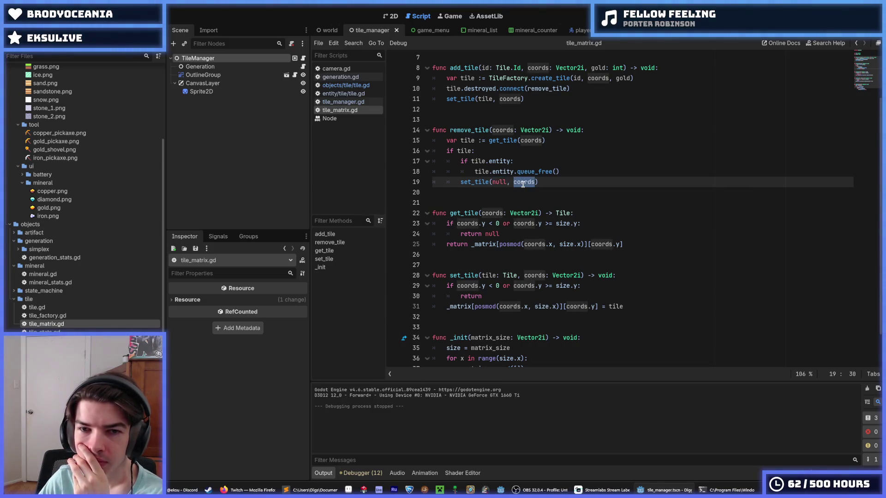
{"action": "key", "text": "alt+Tab"}
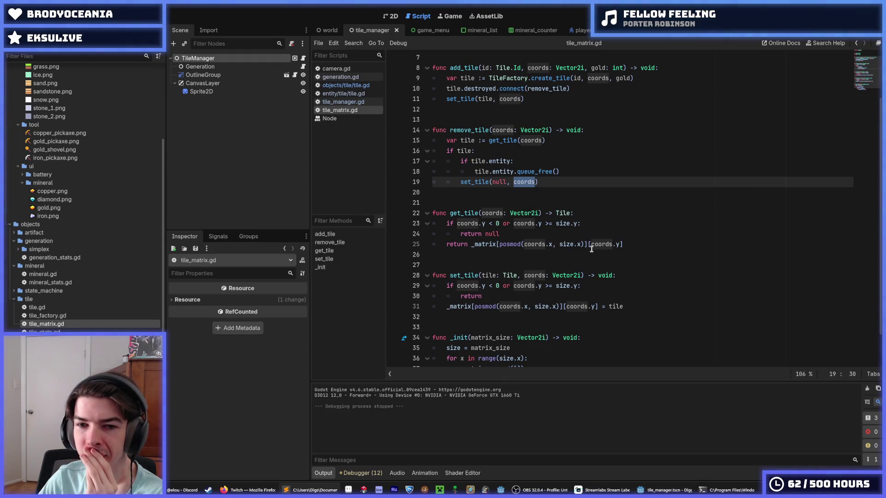
{"action": "key", "text": "alt+Tab"}
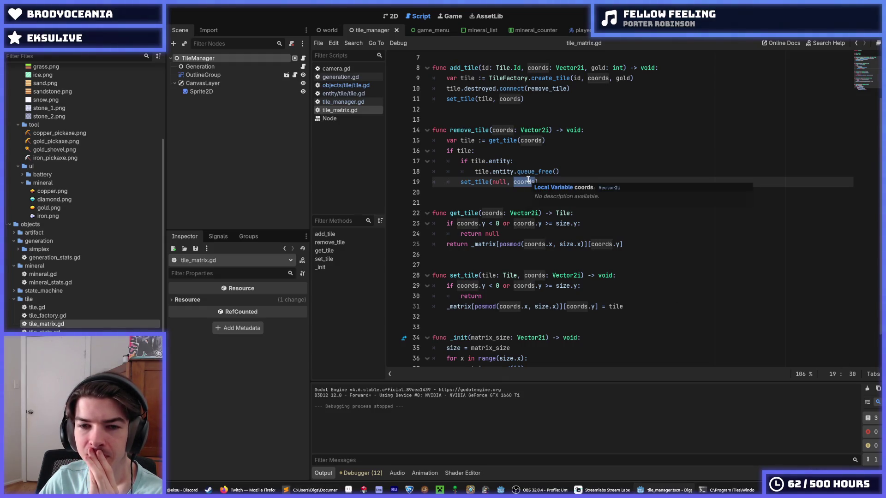
{"action": "left_click", "coordinate": [564, 175]}
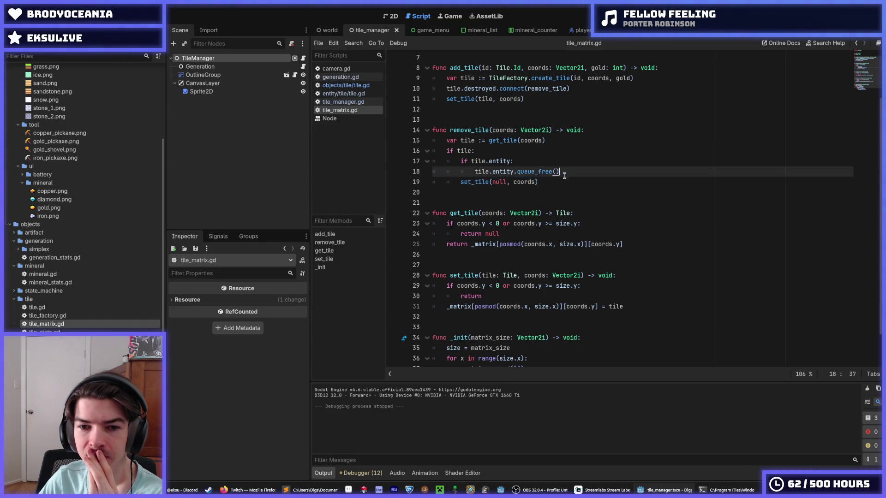
{"action": "double_click", "coordinate": [527, 181]}
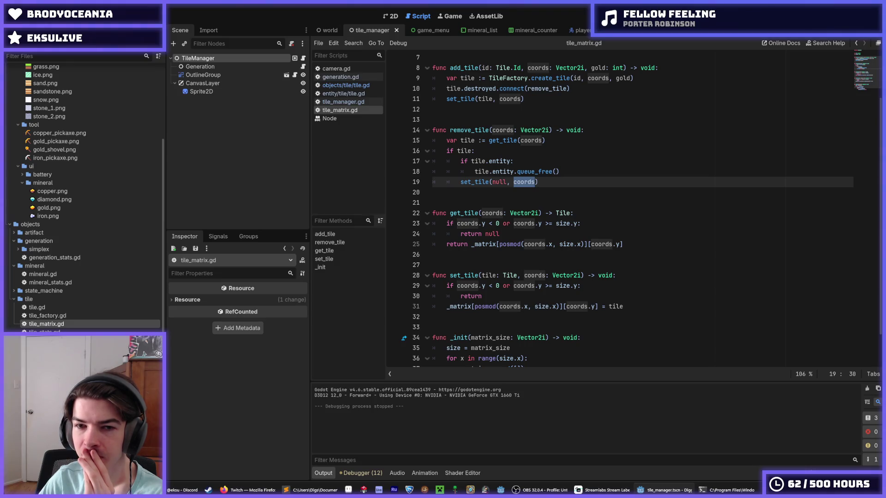
{"action": "left_click", "coordinate": [625, 243]}
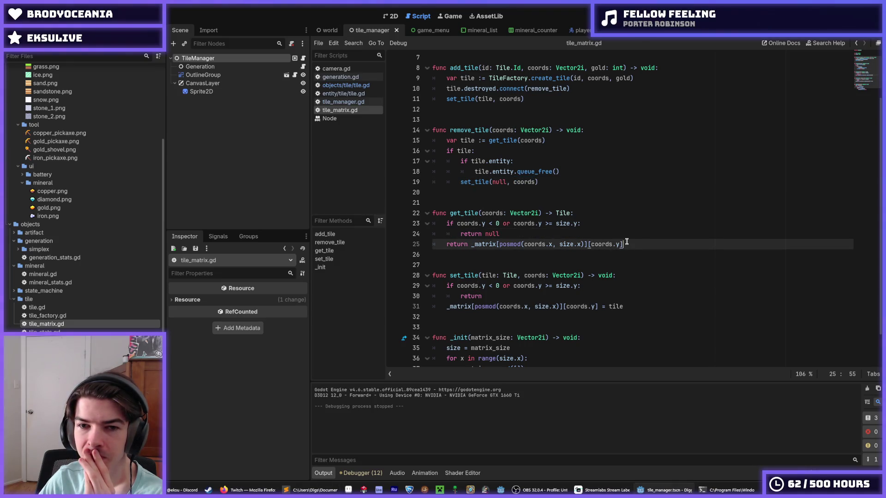
{"action": "left_click", "coordinate": [619, 234]}
{"action": "scroll", "coordinate": [618, 235], "scroll_direction": "up", "scroll_amount": 2}
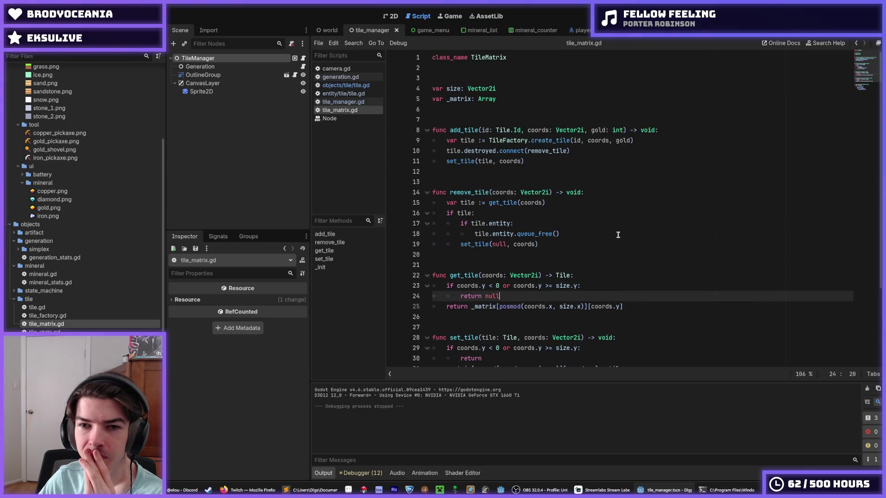
{"action": "scroll", "coordinate": [619, 235], "scroll_direction": "down", "scroll_amount": 3}
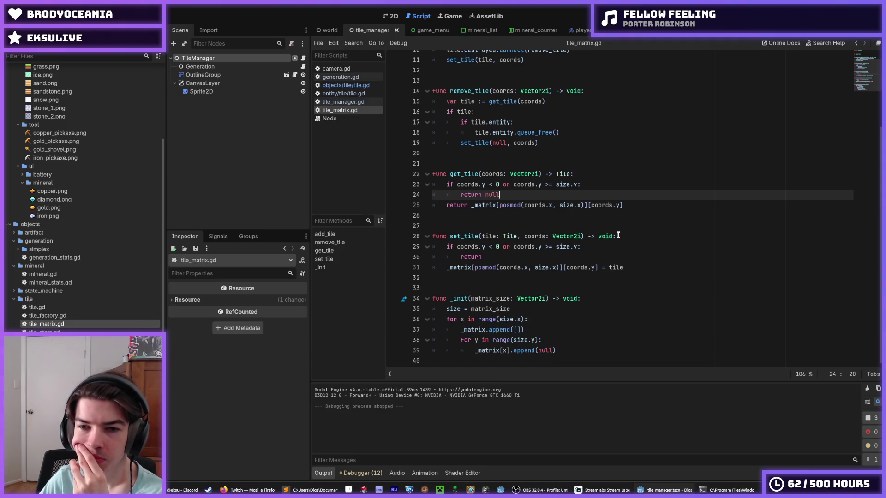
{"action": "left_click", "coordinate": [621, 248]}
{"action": "left_click", "coordinate": [628, 236]}
{"action": "left_click", "coordinate": [630, 244]}
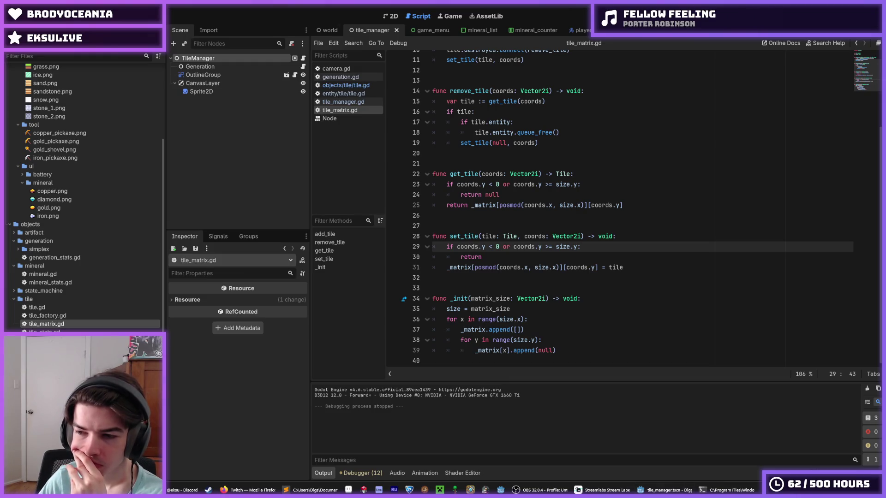
{"action": "left_click", "coordinate": [615, 318]}
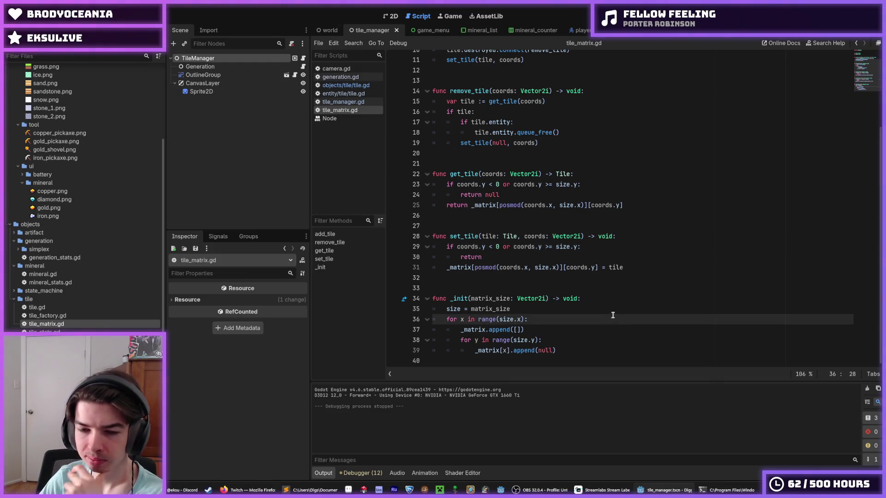
{"action": "left_click", "coordinate": [596, 301]}
{"action": "left_click", "coordinate": [586, 305]}
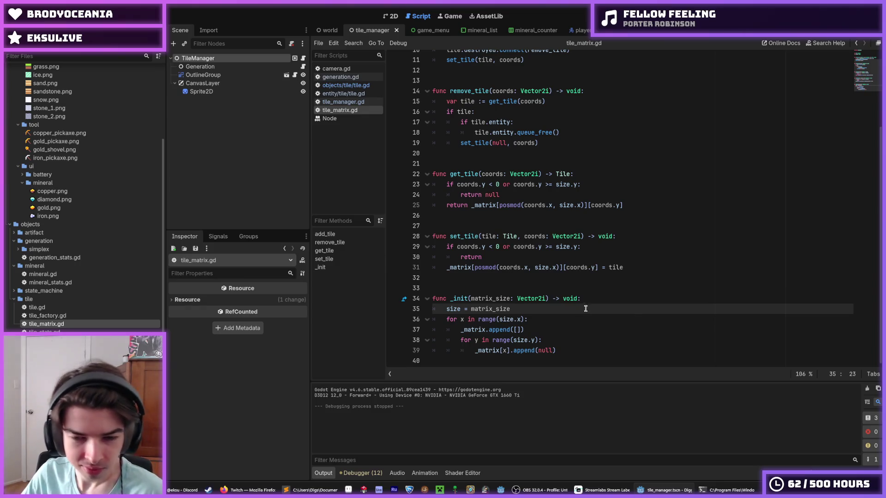
{"action": "left_click", "coordinate": [595, 300]}
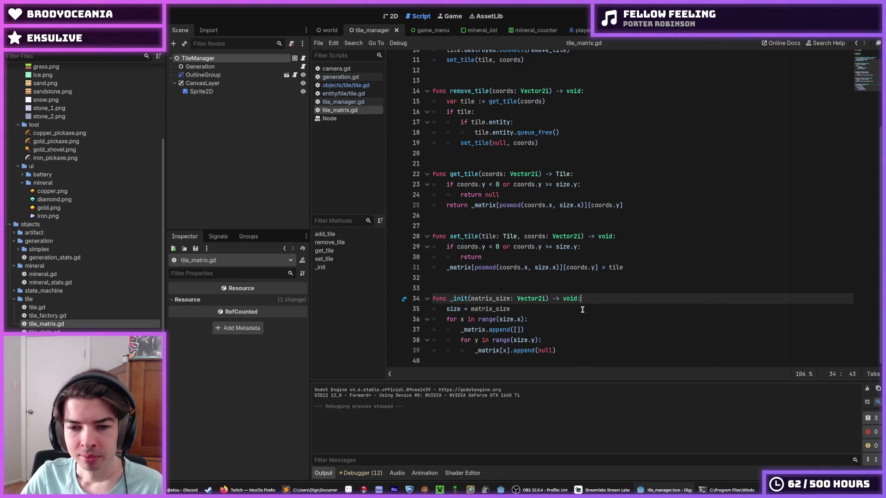
{"action": "left_click", "coordinate": [583, 309]}
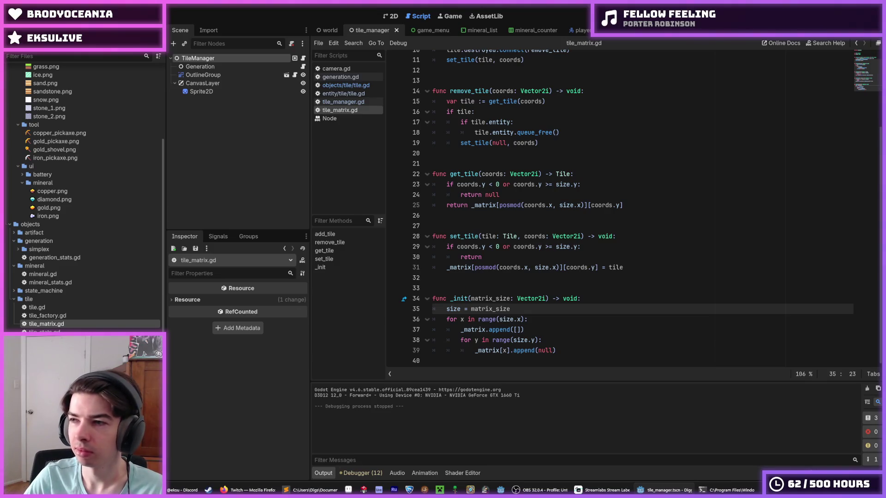
{"action": "key", "text": "F5"}
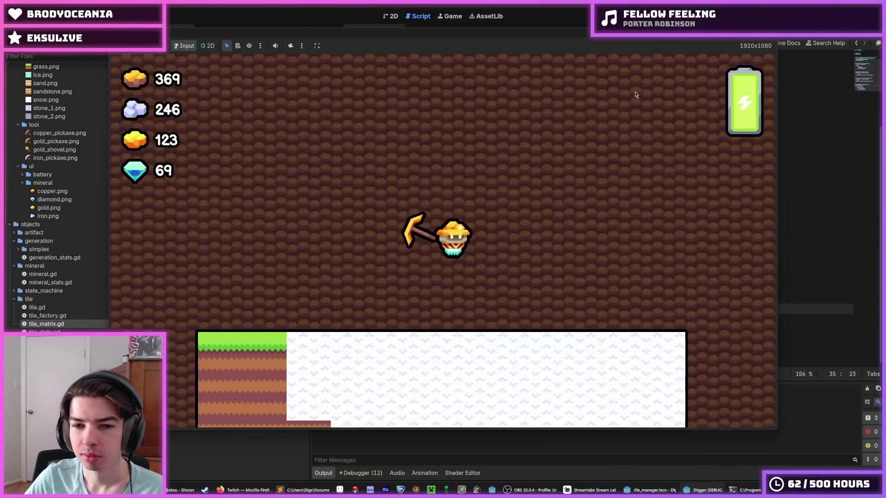
{"action": "key", "text": "d"}
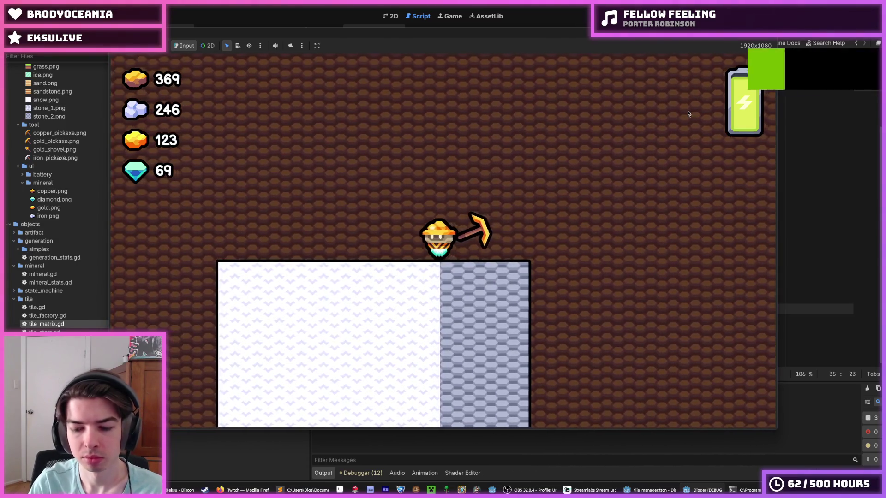
{"action": "scroll", "coordinate": [687, 114], "scroll_direction": "down", "scroll_amount": 5}
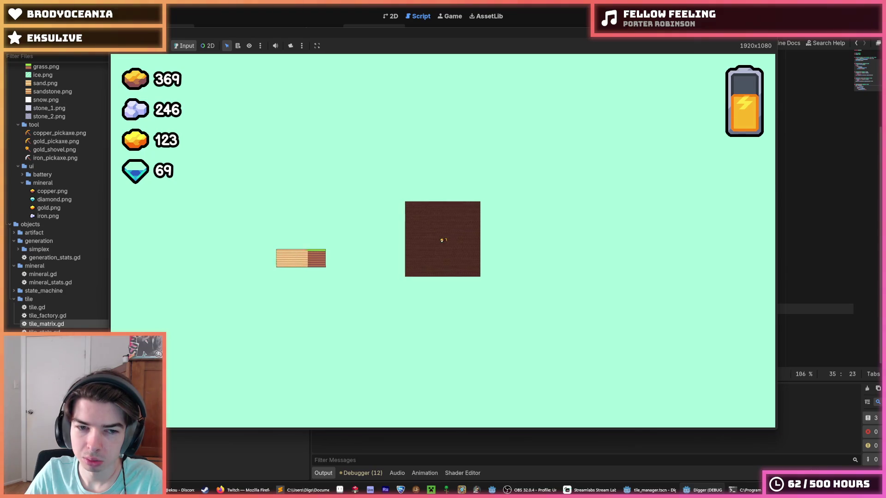
{"action": "key", "text": "F8"}
{"action": "left_click", "coordinate": [663, 112]}
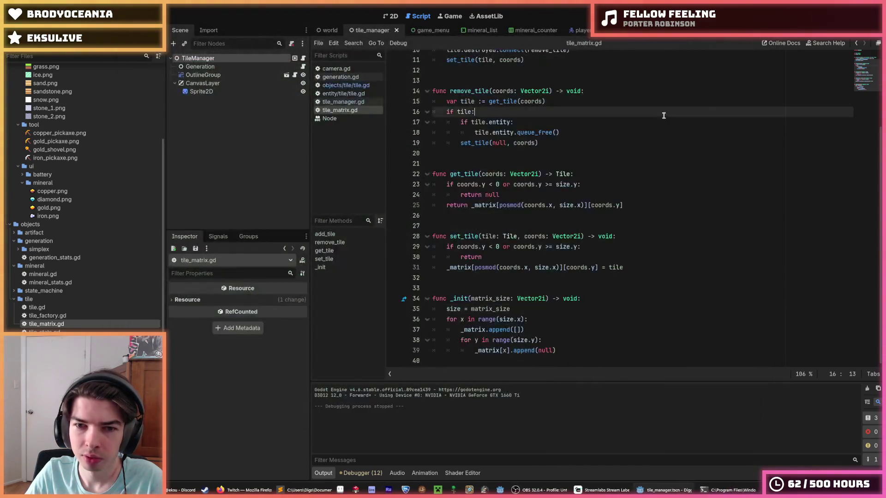
{"action": "left_click", "coordinate": [623, 236]}
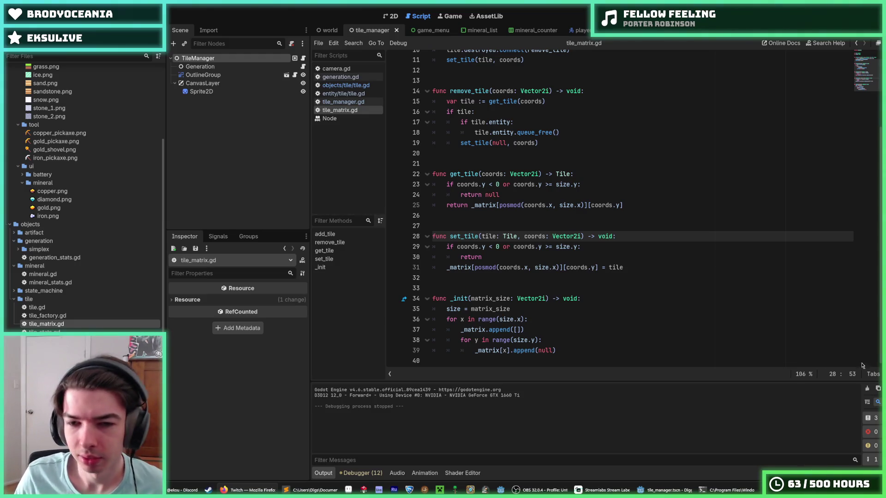
{"action": "left_click", "coordinate": [620, 266]}
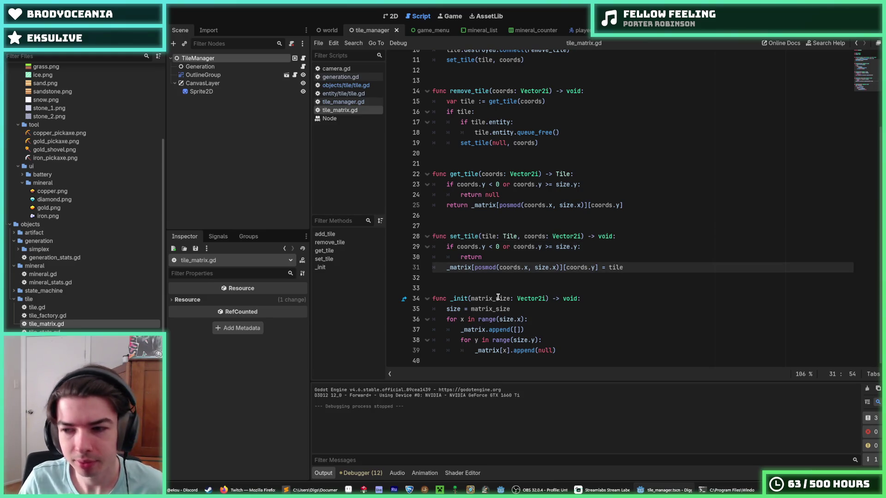
{"action": "key", "text": "alt+Tab"}
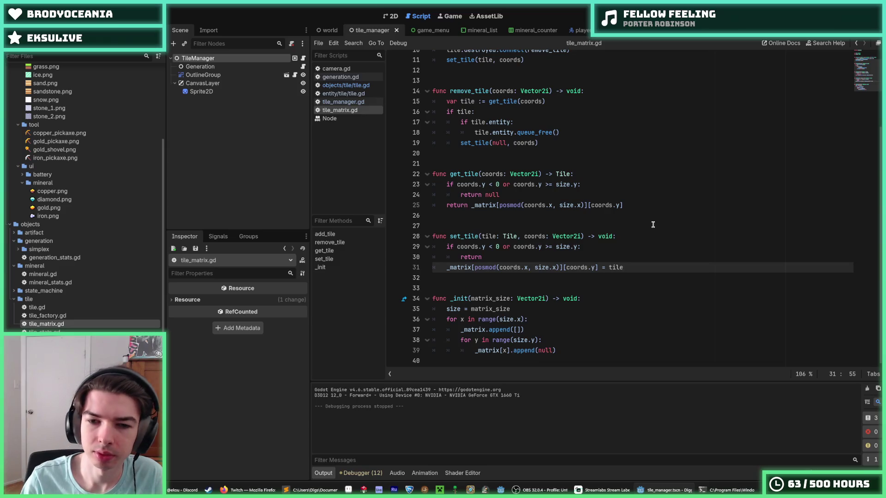
- Paste the unwrap_coords function on a new unindented line below set_tile
{"action": "key", "text": "Return"}
{"action": "key", "text": "BackSpace"}
{"action": "key", "text": "Down"}
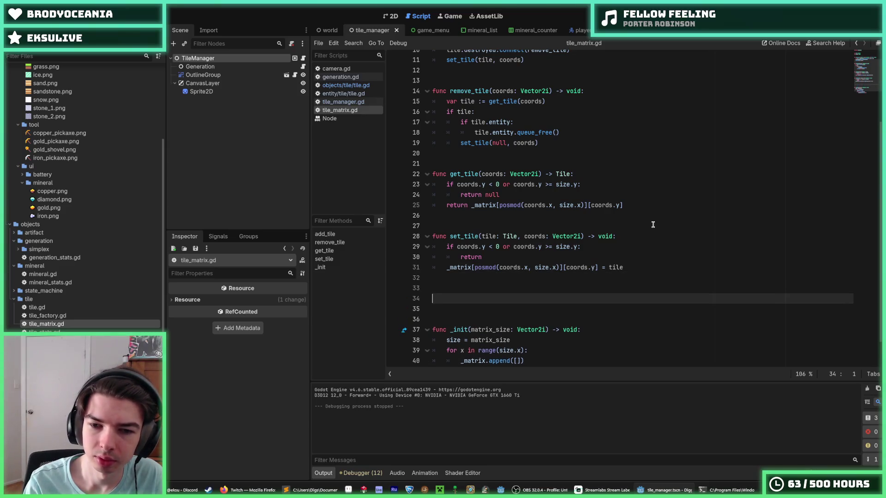
{"action": "type", "text": "func unwrap_coords(coords: Vector2i, center_position: Vector2) -> Vector2i: \tvar unwrapped_x := coords.x + floor(center_position.x/(size.x*Tile.SIZE))*size.x as int \tvar x := unwrapped_x \tfor offset: int in [-size.x, size.x]: \t\tvar curr_x := unwrapped_x + offset \t\tif abs(curr_x*Tile.SIZE - center_position.x) < abs(x*Tile.SIZE - center_position.x): \t\t\tx = curr_x \treturn Vector2i(x, coords.y)"}
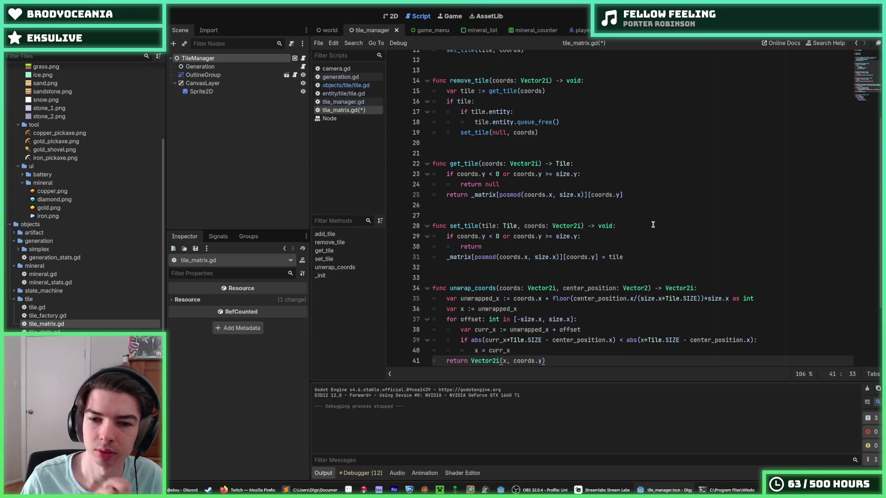
- Inspect how center_position and size are used in the unwrapped_x calculation
{"action": "scroll", "coordinate": [577, 300], "scroll_direction": "down", "scroll_amount": 2}
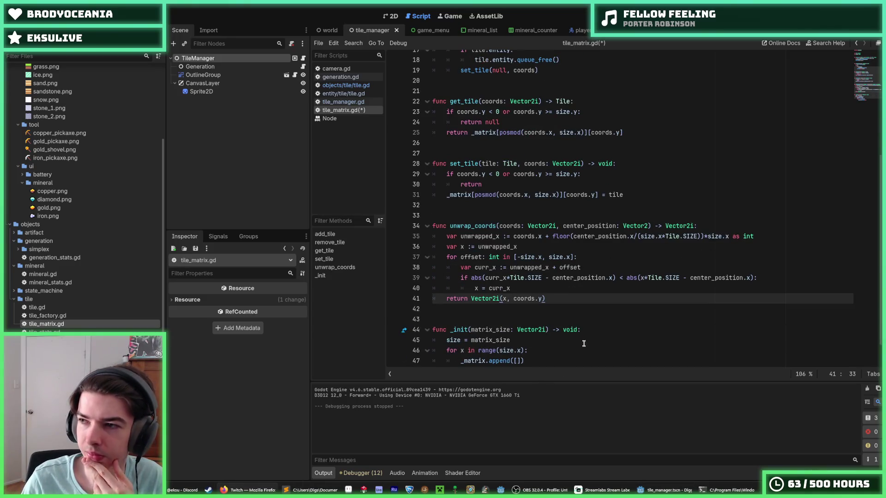
{"action": "double_click", "coordinate": [577, 227]}
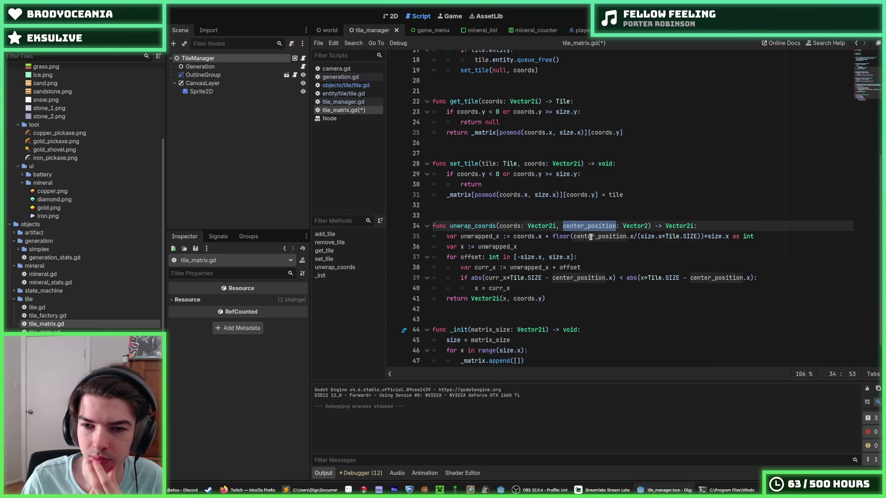
{"action": "double_click", "coordinate": [591, 237]}
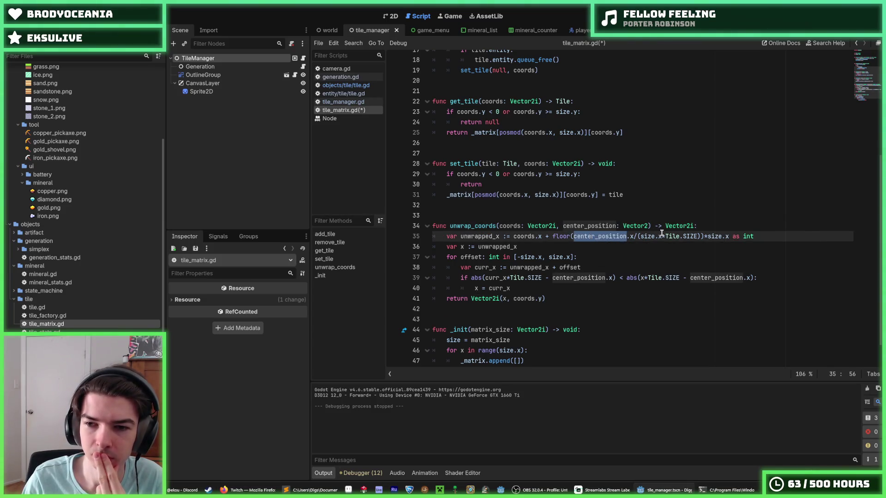
{"action": "left_click", "coordinate": [645, 237]}
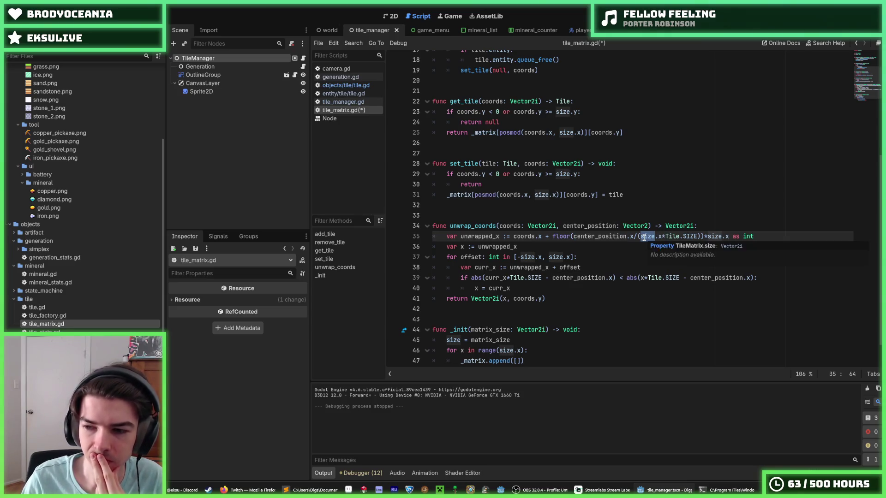
{"action": "left_click", "coordinate": [774, 239]}
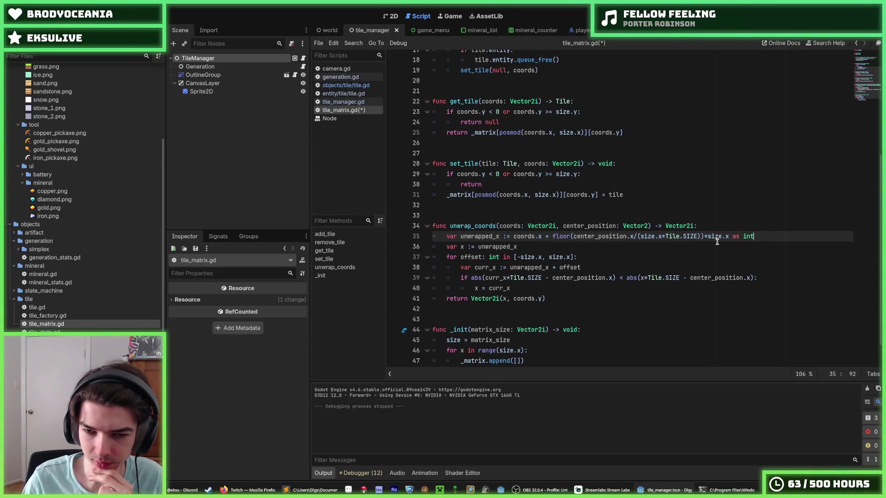
{"action": "key", "text": "Down"}
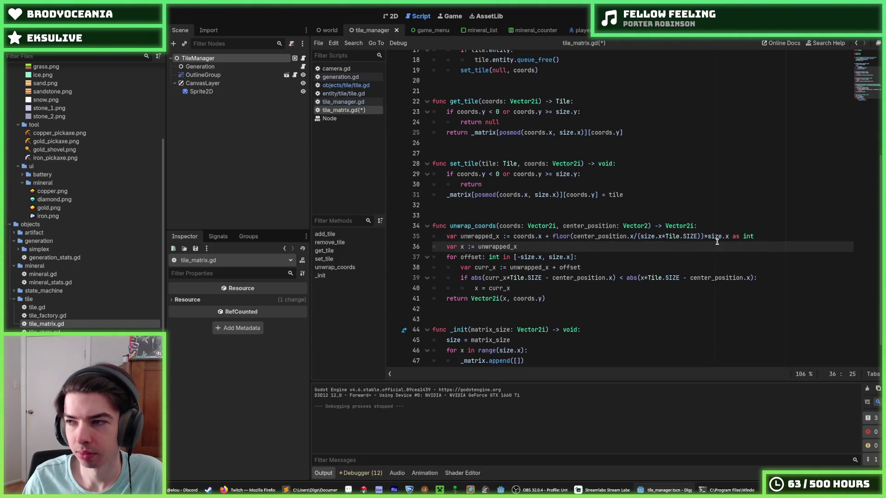
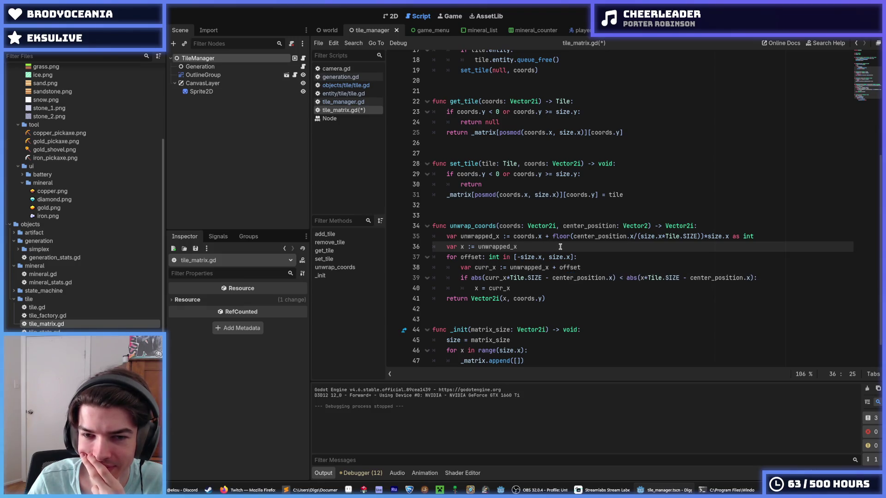
- Review lines 36-37 of unwrap_coords, highlighting the uses of center_position and unwrapped_x
{"action": "left_click", "coordinate": [585, 257]}
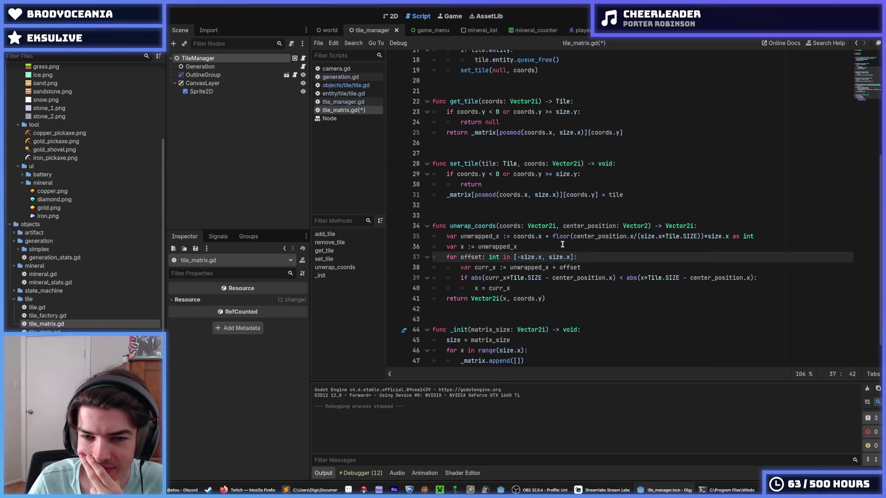
{"action": "left_click", "coordinate": [562, 245]}
{"action": "left_click", "coordinate": [593, 258]}
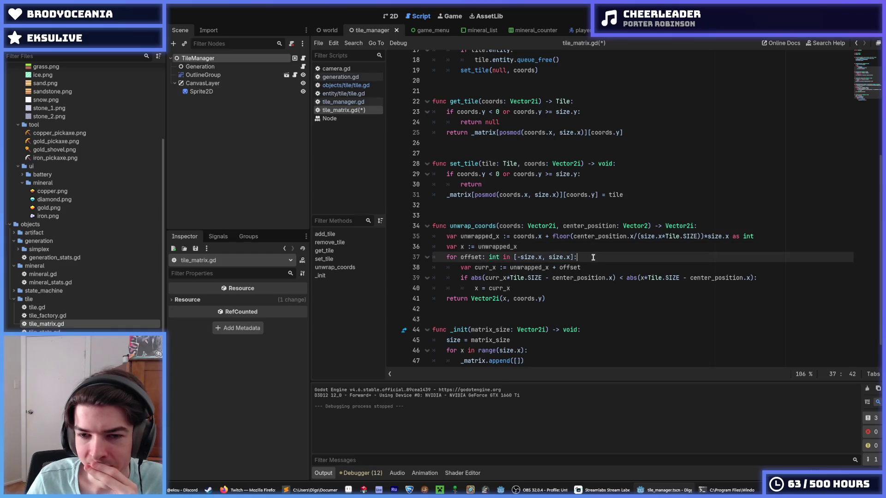
{"action": "left_click", "coordinate": [559, 245]}
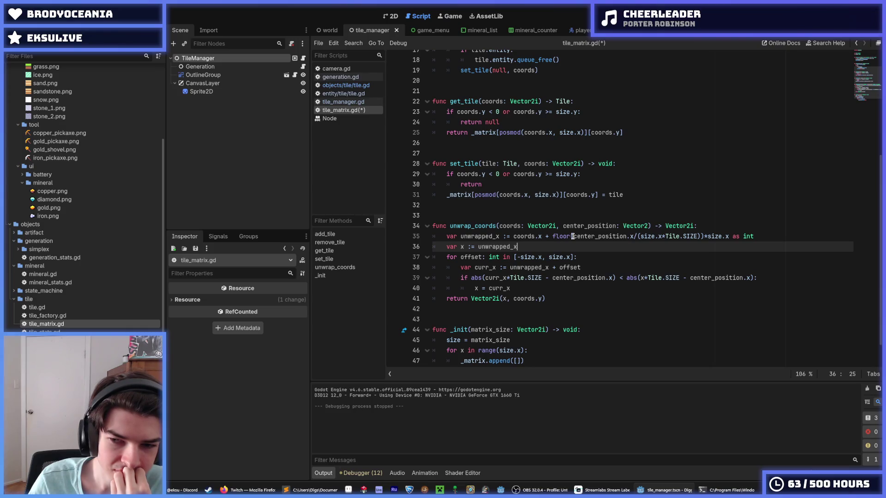
{"action": "double_click", "coordinate": [572, 236]}
{"action": "left_click", "coordinate": [572, 250]}
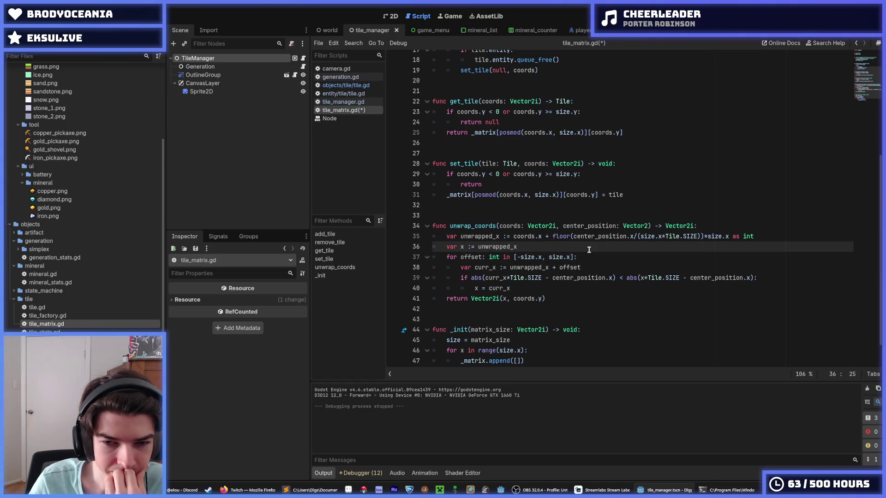
{"action": "key", "text": "ctrl+d"}
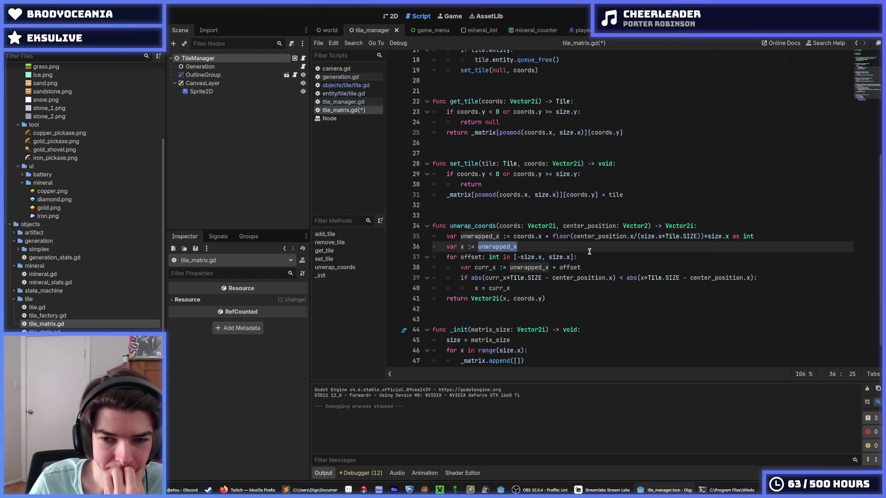
{"action": "left_click", "coordinate": [591, 257]}
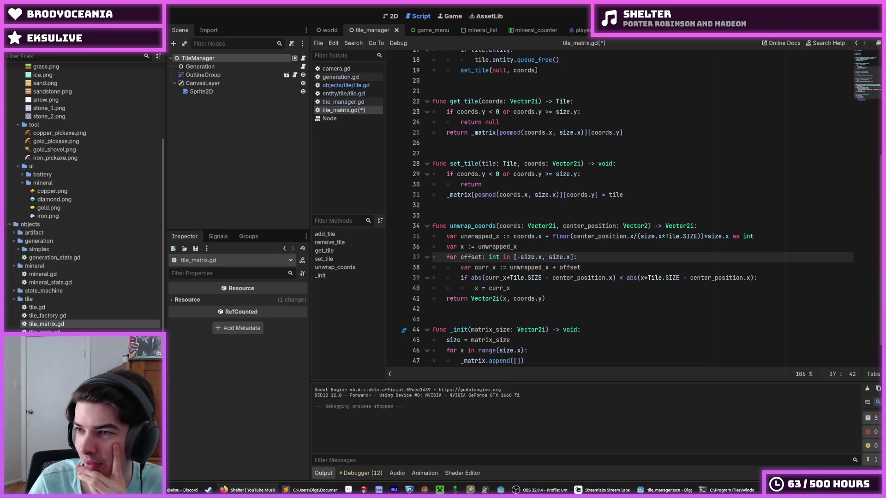
- Inspect the for-offset loop header on line 37 and highlight every use of offset
{"action": "left_click", "coordinate": [600, 247]}
{"action": "left_click", "coordinate": [616, 254]}
{"action": "left_click", "coordinate": [604, 248]}
{"action": "left_click", "coordinate": [614, 254]}
{"action": "left_click", "coordinate": [608, 247]}
{"action": "left_click", "coordinate": [602, 255]}
{"action": "left_click", "coordinate": [590, 247]}
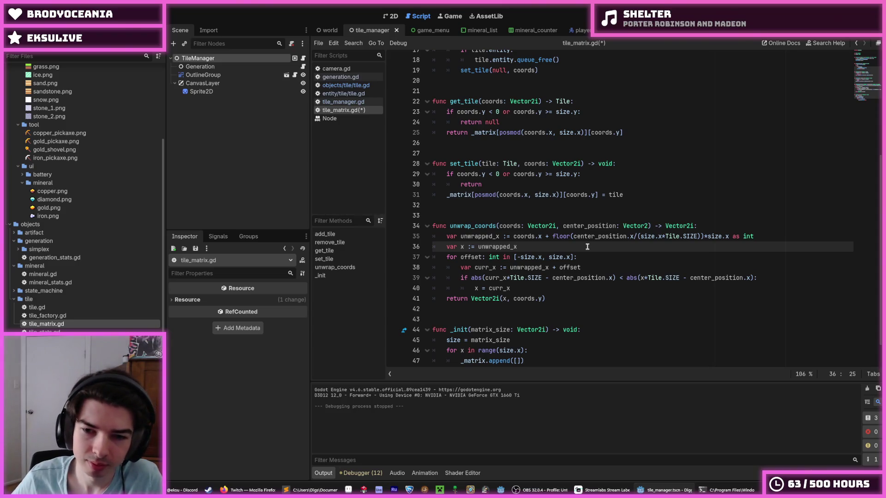
{"action": "mouse_move", "coordinate": [574, 257]}
{"action": "left_mouse_down"}
{"action": "mouse_move", "coordinate": [461, 257]}
{"action": "mouse_move", "coordinate": [482, 257]}
{"action": "left_mouse_up"}
{"action": "left_click", "coordinate": [461, 257]}
{"action": "left_click", "coordinate": [482, 257]}
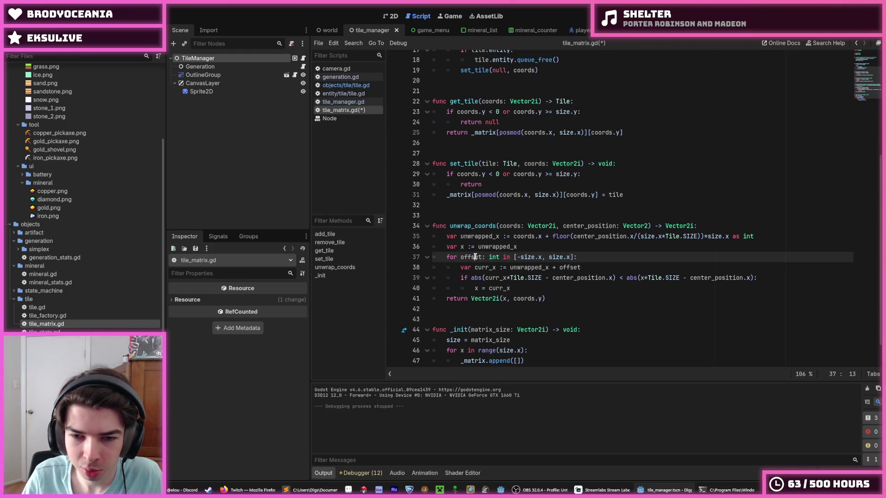
{"action": "double_click", "coordinate": [475, 257]}
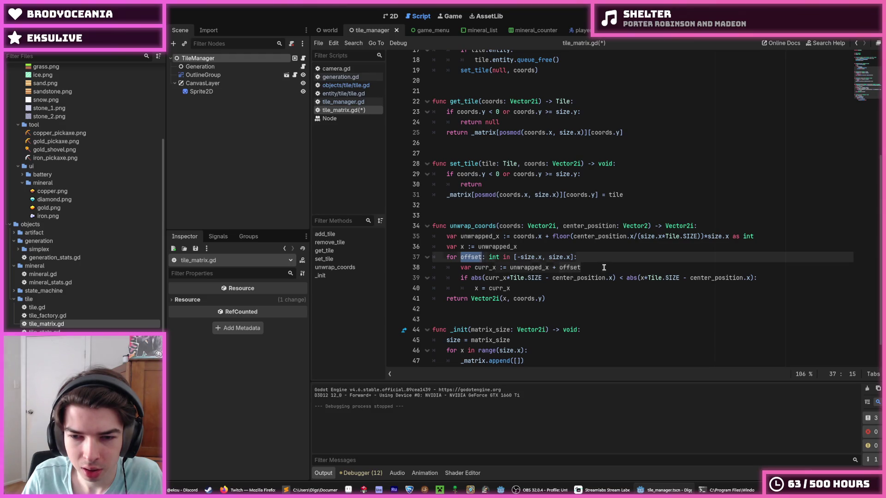
- Trace offset, curr_x and unwrapped_x through lines 37-40 of the loop
{"action": "double_click", "coordinate": [562, 268]}
{"action": "left_click_drag", "start_coordinate": [562, 267], "coordinate": [559, 267]}
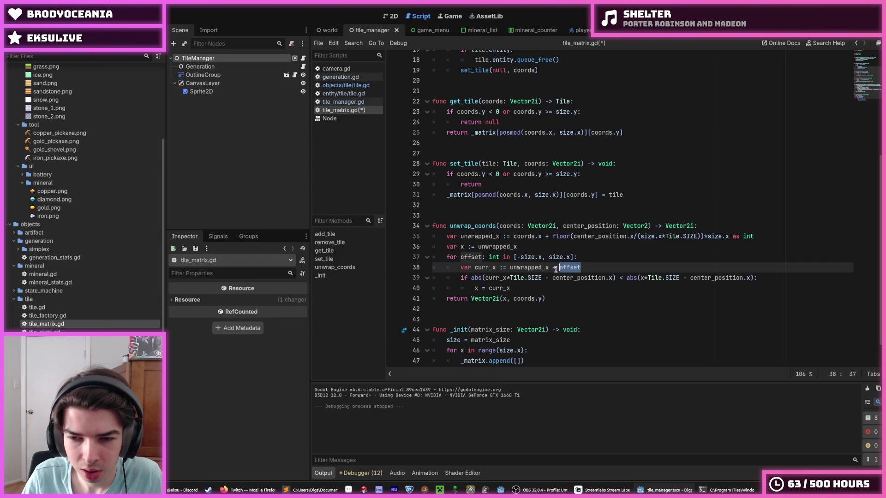
{"action": "left_click", "coordinate": [488, 288]}
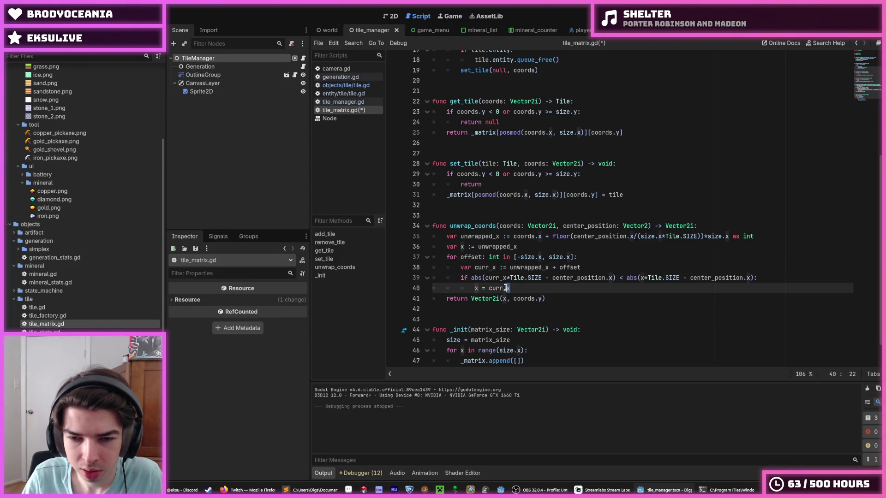
{"action": "double_click", "coordinate": [471, 257]}
{"action": "left_click", "coordinate": [516, 257]}
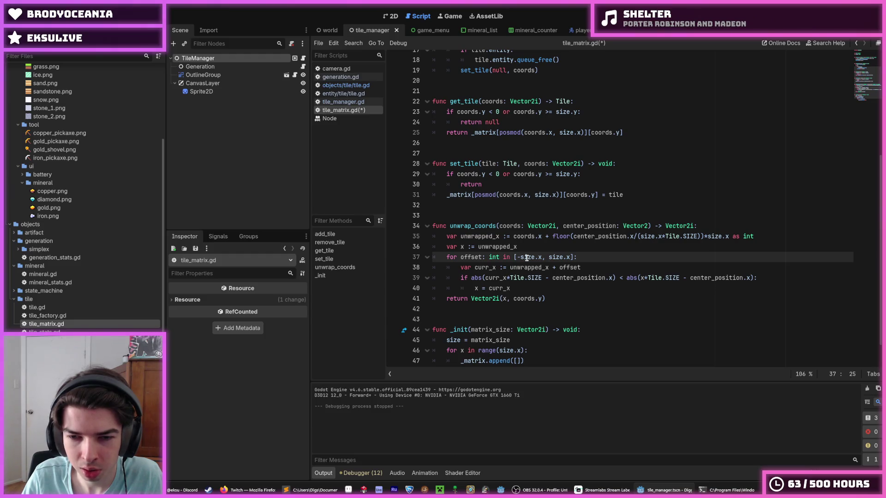
{"action": "double_click", "coordinate": [476, 257]}
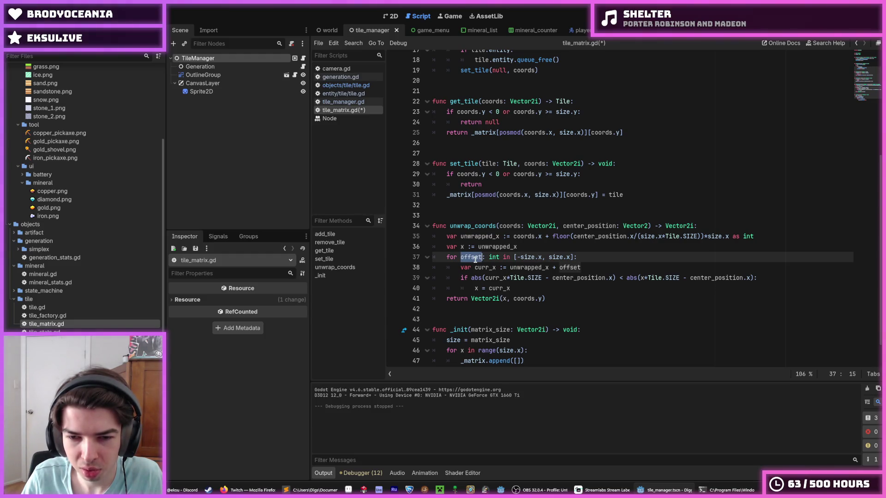
{"action": "double_click", "coordinate": [563, 268]}
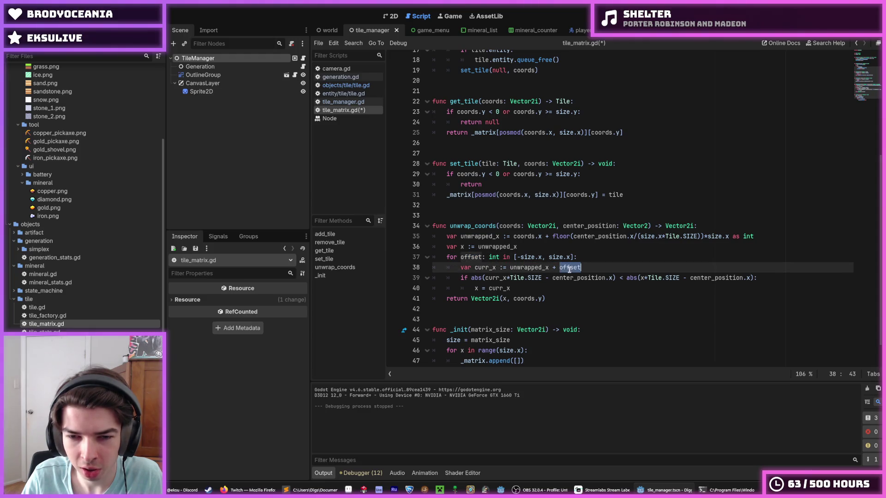
{"action": "double_click", "coordinate": [491, 268]}
{"action": "key", "text": "Left"}
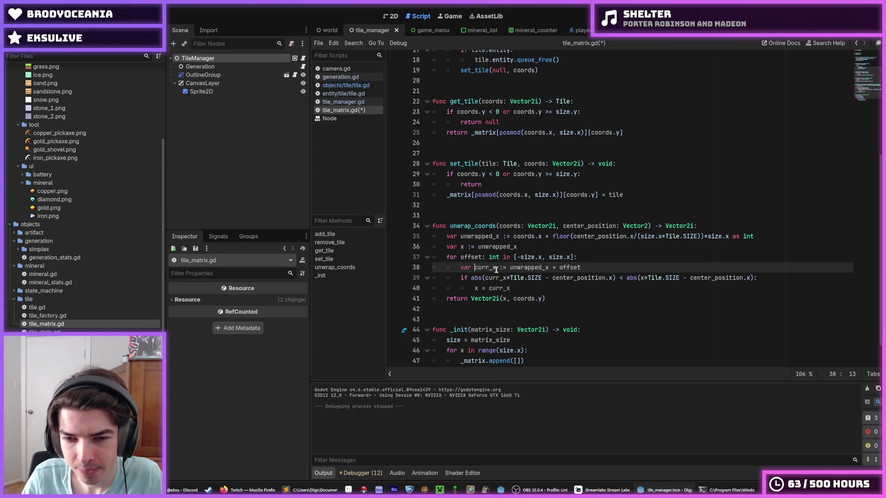
{"action": "double_click", "coordinate": [525, 267]}
{"action": "left_click", "coordinate": [525, 268]}
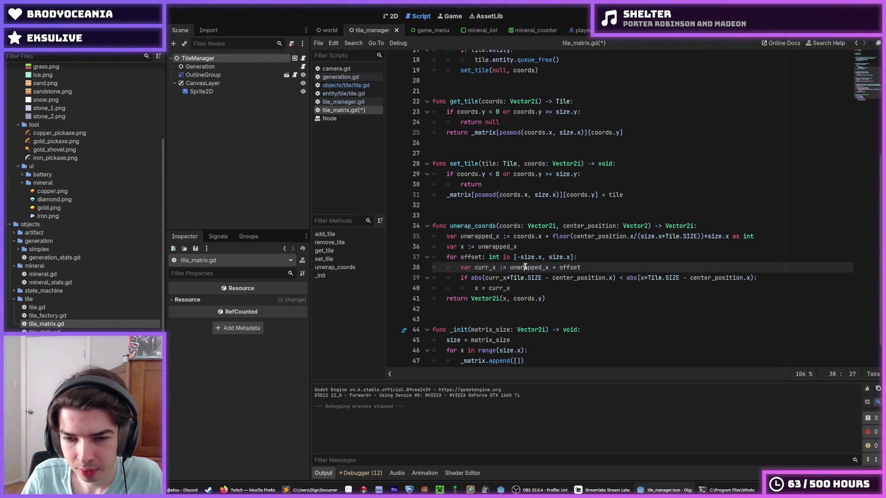
- Highlight every use of curr_x in the distance comparison, then return to line 36
{"action": "double_click", "coordinate": [499, 277]}
{"action": "key", "text": "Left"}
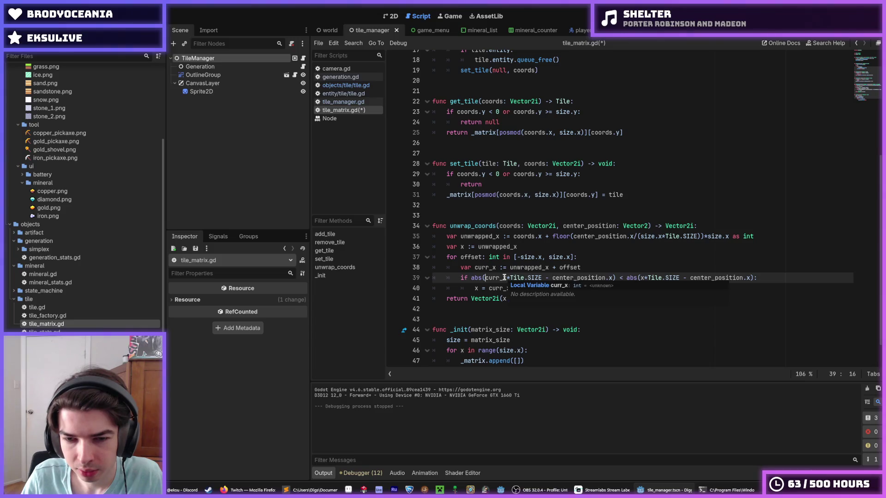
{"action": "double_click", "coordinate": [500, 278]}
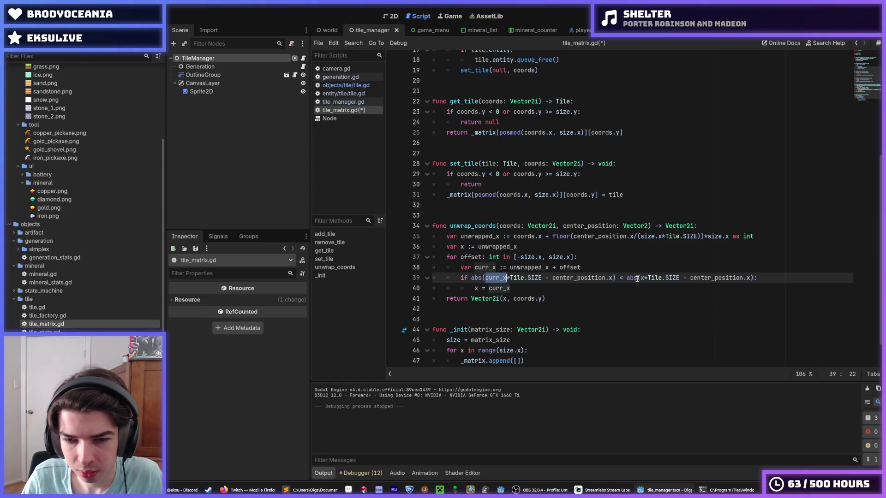
{"action": "left_click", "coordinate": [614, 269]}
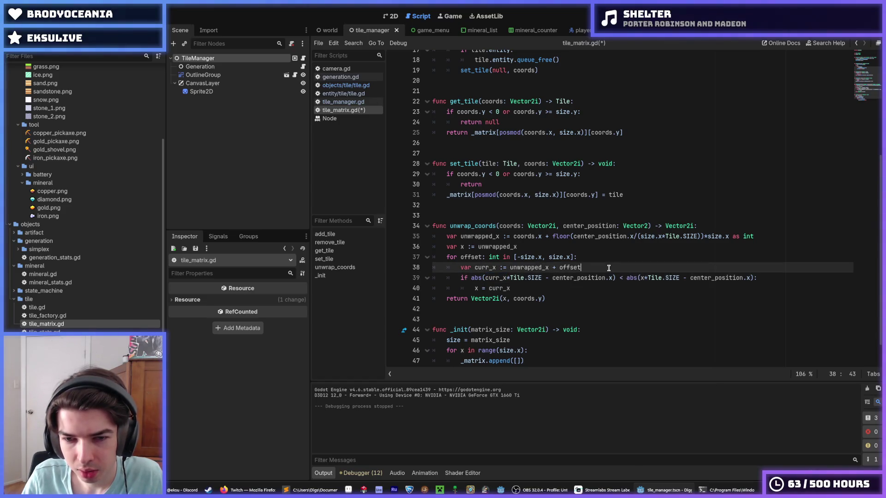
{"action": "left_click", "coordinate": [590, 261]}
{"action": "key", "text": "Up"}
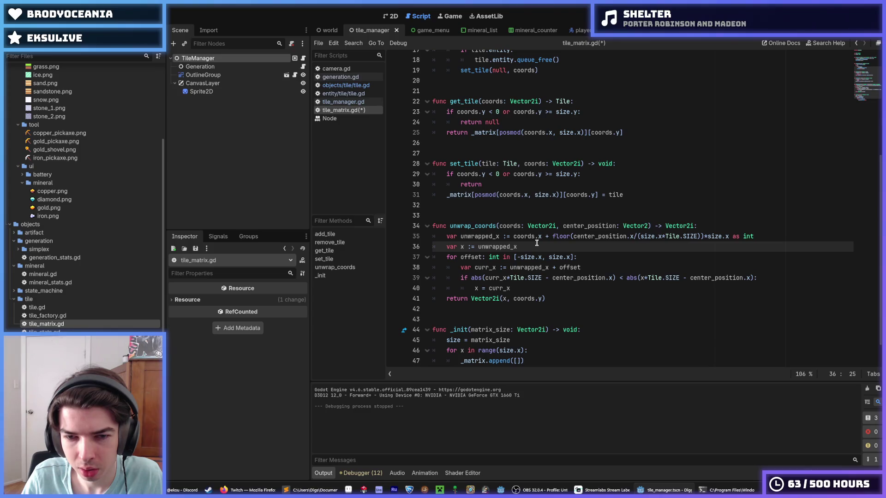
{"action": "mouse_move", "coordinate": [531, 240]}
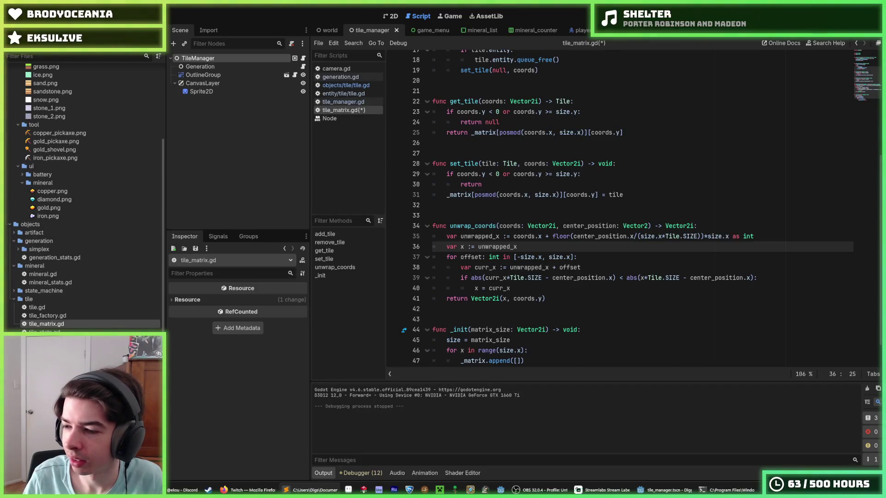
- Select the whole for-offset loop header and highlight every use of coords
{"action": "left_click", "coordinate": [587, 257]}
{"action": "mouse_move", "coordinate": [587, 257]}
{"action": "left_mouse_down"}
{"action": "mouse_move", "coordinate": [435, 257]}
{"action": "mouse_move", "coordinate": [460, 256]}
{"action": "left_mouse_up"}
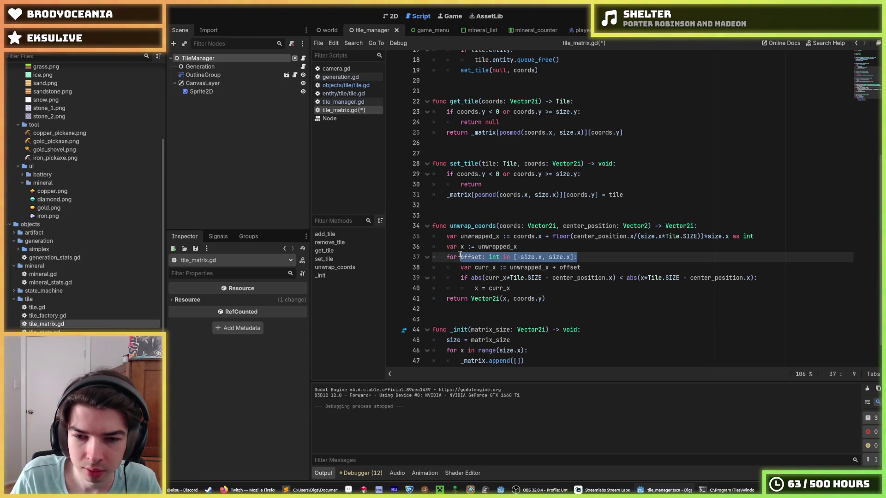
{"action": "left_click", "coordinate": [532, 287]}
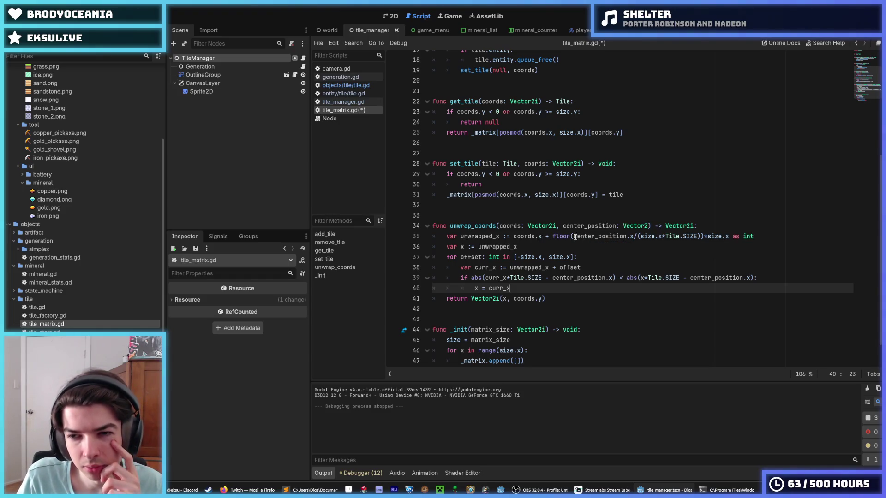
{"action": "mouse_move", "coordinate": [574, 238]}
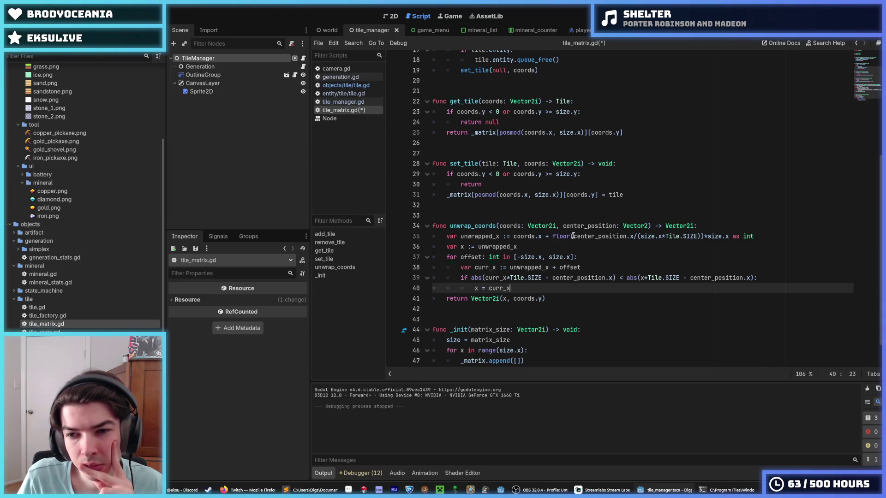
{"action": "double_click", "coordinate": [526, 236]}
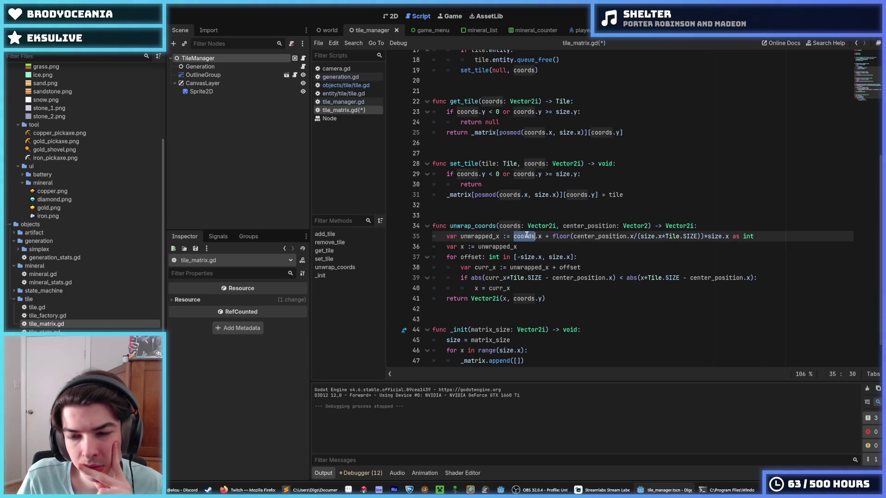
{"action": "key", "text": "Down"}
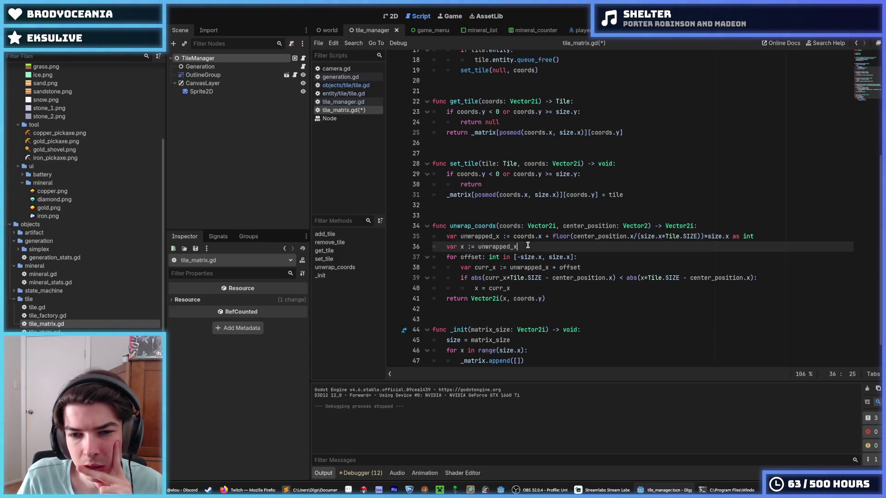
- Comment out the offset loop on lines 36-40, keep the var x line active, and save
{"action": "left_click_drag", "start_coordinate": [515, 257], "coordinate": [567, 288]}
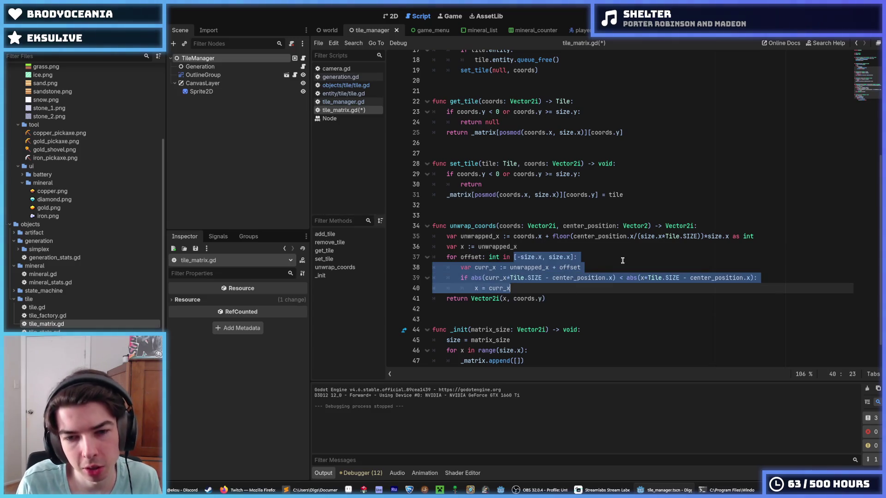
{"action": "key", "text": "shift+Up"}
{"action": "key", "text": "shift+Up"}
{"action": "key", "text": "shift+Up"}
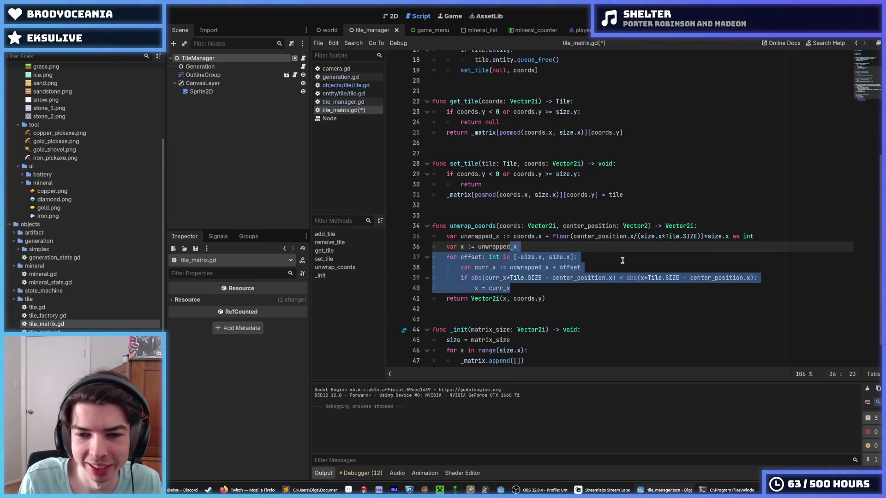
{"action": "key", "text": "ctrl+k"}
{"action": "scroll", "coordinate": [622, 261], "scroll_direction": "up", "scroll_amount": 1}
{"action": "left_click", "coordinate": [478, 254]}
{"action": "key", "text": "ctrl+k"}
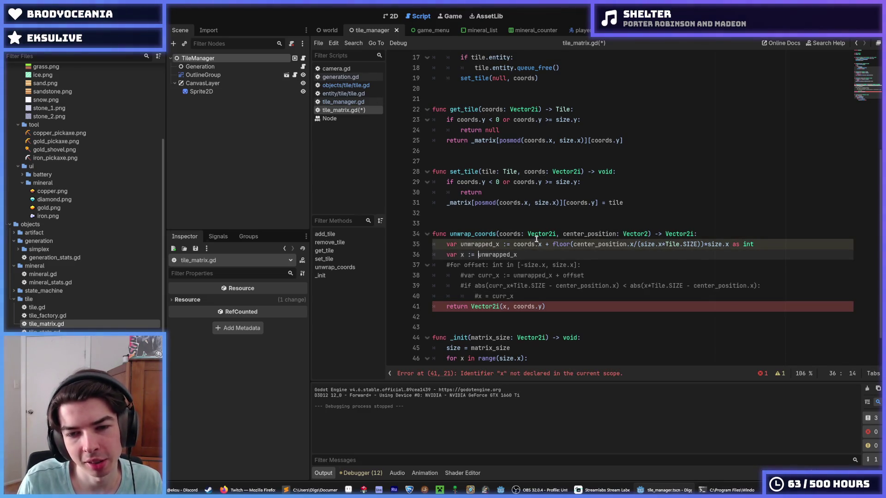
{"action": "key", "text": "ctrl+s"}
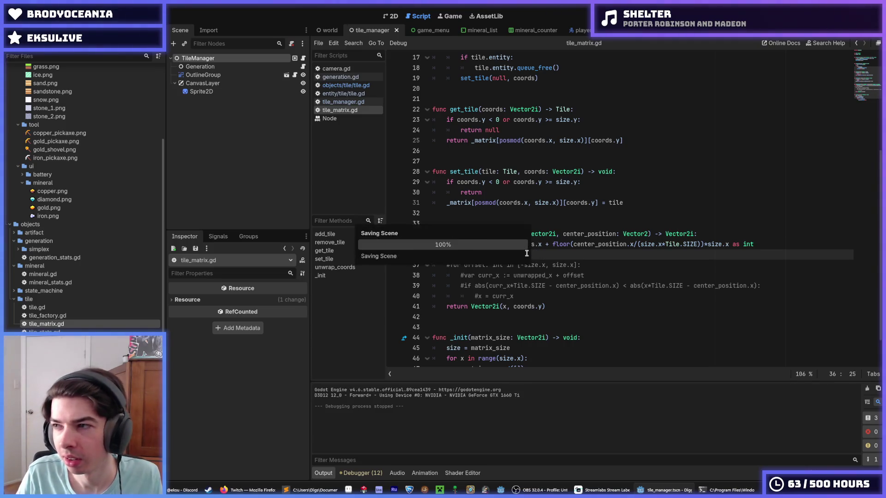
- Return to the unwrap_coords function name and the empty line 32
{"action": "left_click", "coordinate": [543, 255]}
{"action": "left_click", "coordinate": [478, 234]}
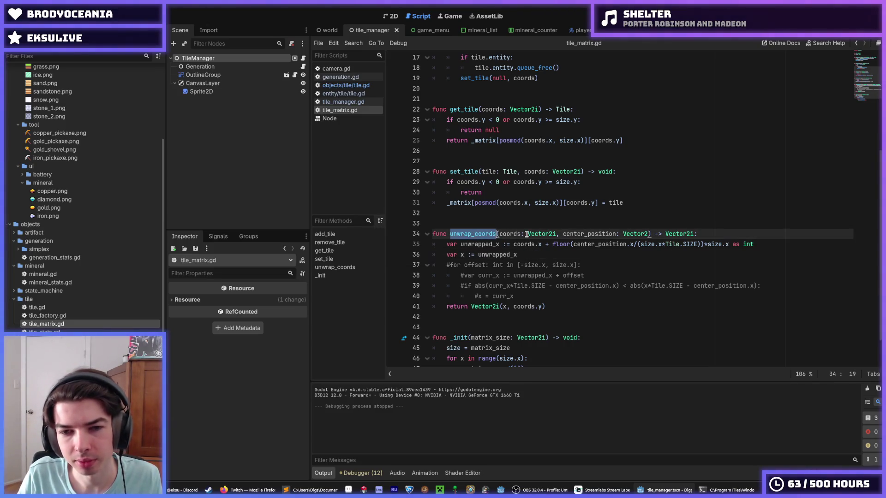
{"action": "left_click", "coordinate": [516, 218]}
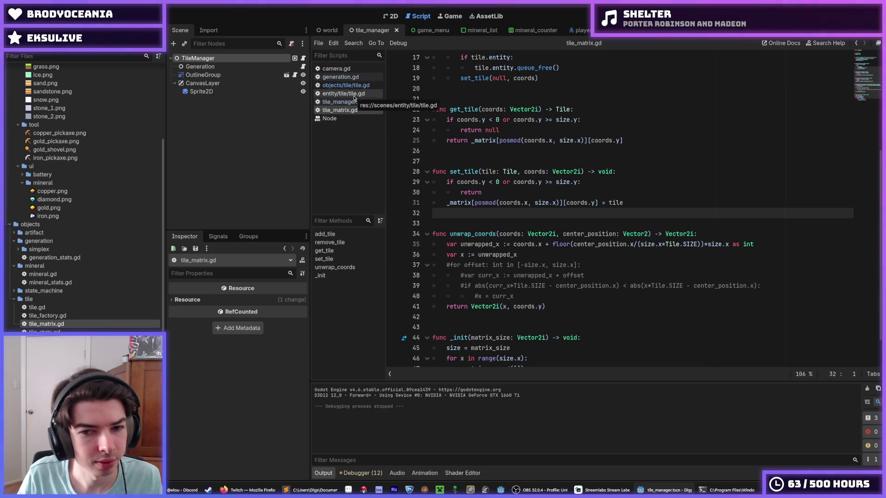
{"action": "left_click", "coordinate": [342, 93]}
{"action": "left_click", "coordinate": [344, 101]}
{"action": "left_click", "coordinate": [340, 92]}
{"action": "left_click", "coordinate": [339, 86]}
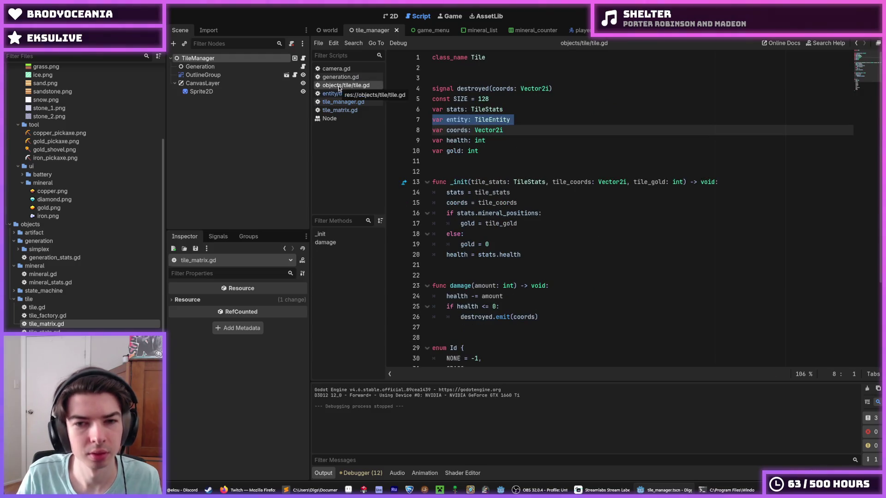
{"action": "left_click", "coordinate": [341, 93]}
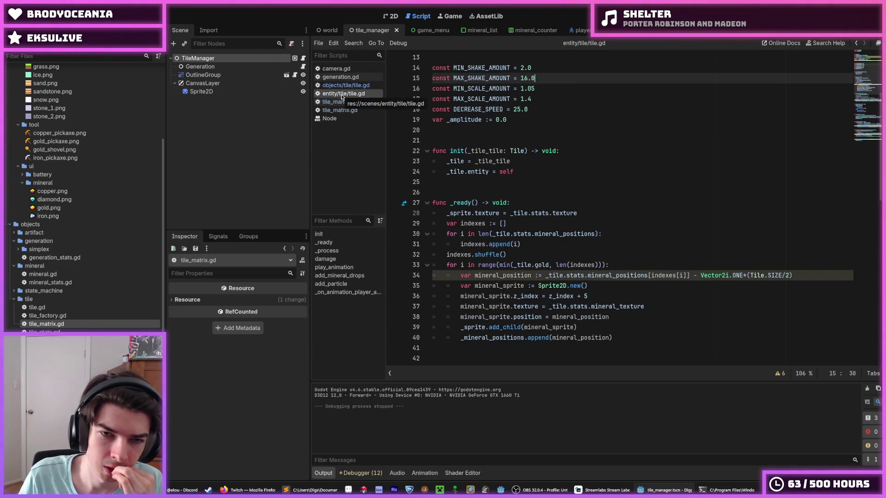
{"action": "left_click", "coordinate": [344, 102]}
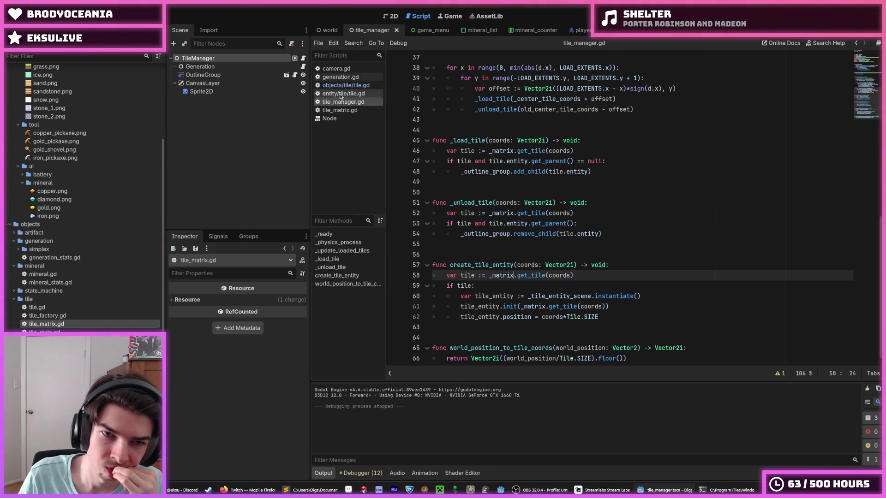
{"action": "left_click", "coordinate": [342, 94]}
{"action": "left_click", "coordinate": [343, 87]}
{"action": "left_click", "coordinate": [344, 101]}
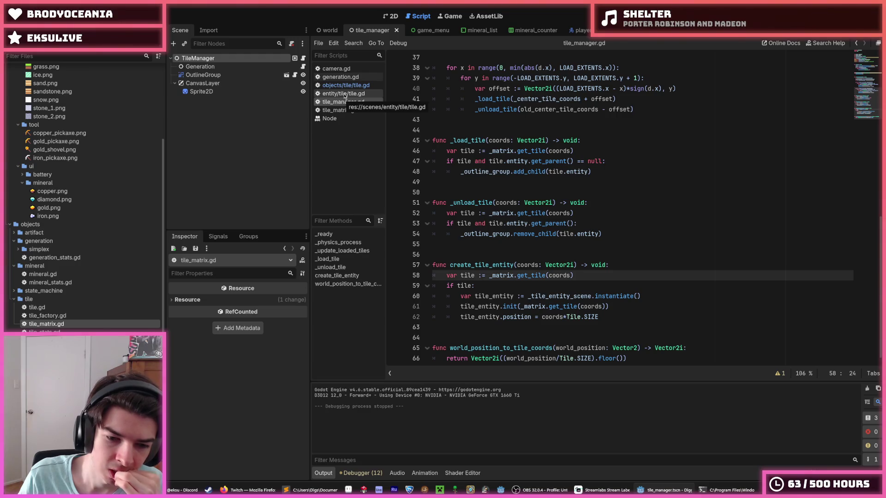
{"action": "left_click", "coordinate": [342, 94]}
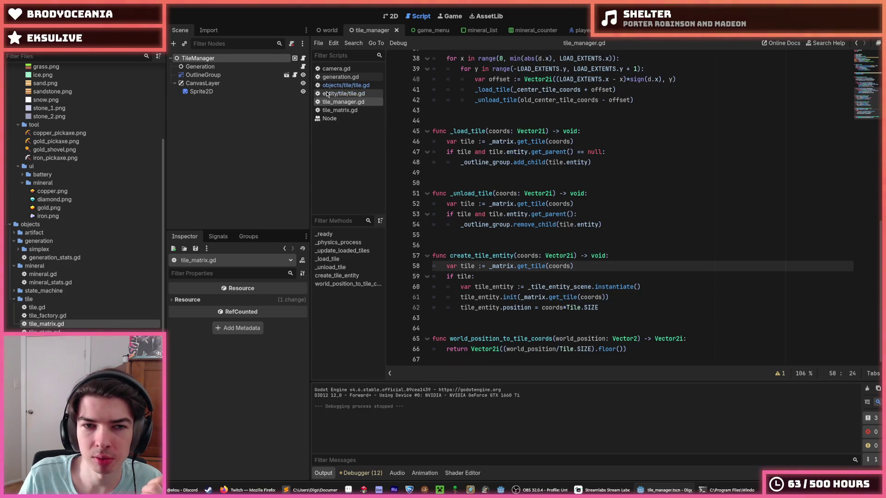
{"action": "left_click", "coordinate": [330, 85]}
{"action": "left_click", "coordinate": [337, 102]}
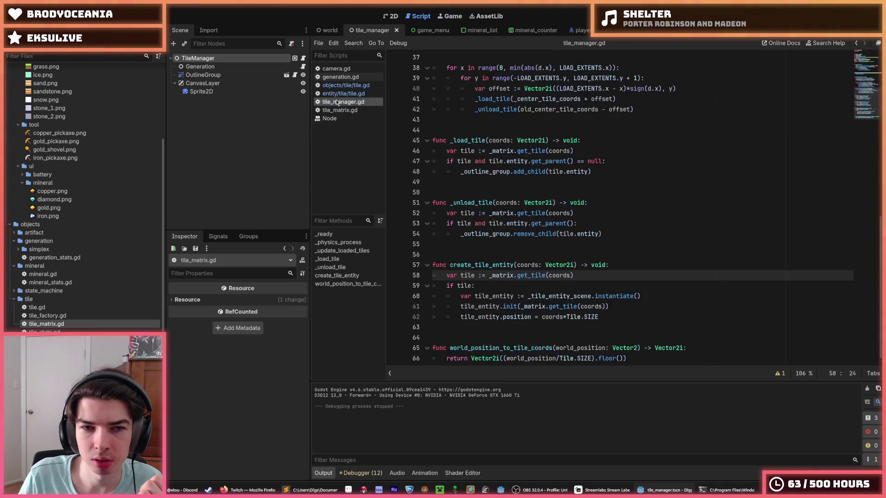
{"action": "left_click", "coordinate": [338, 111]}
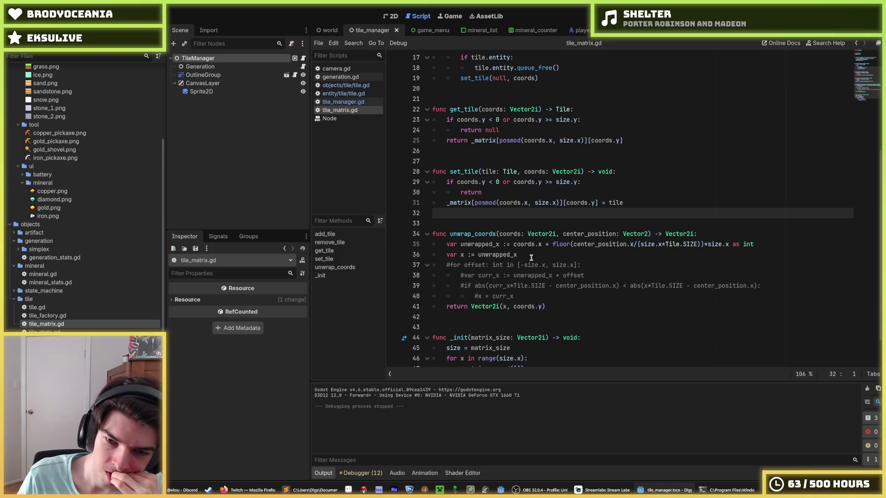
- Copy the unwrap_coords name and inspect the entity init and position lines in tile_manager.gd
{"action": "right_click", "coordinate": [465, 233]}
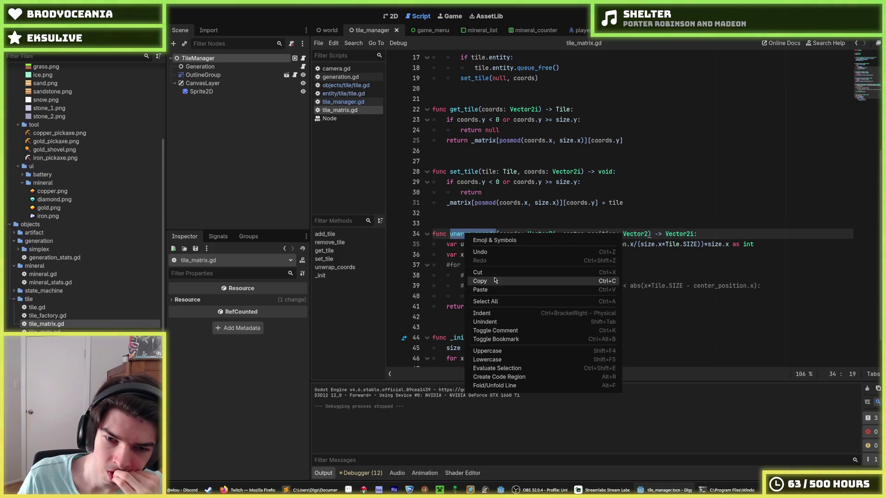
{"action": "left_click", "coordinate": [492, 278]}
{"action": "left_click", "coordinate": [362, 104]}
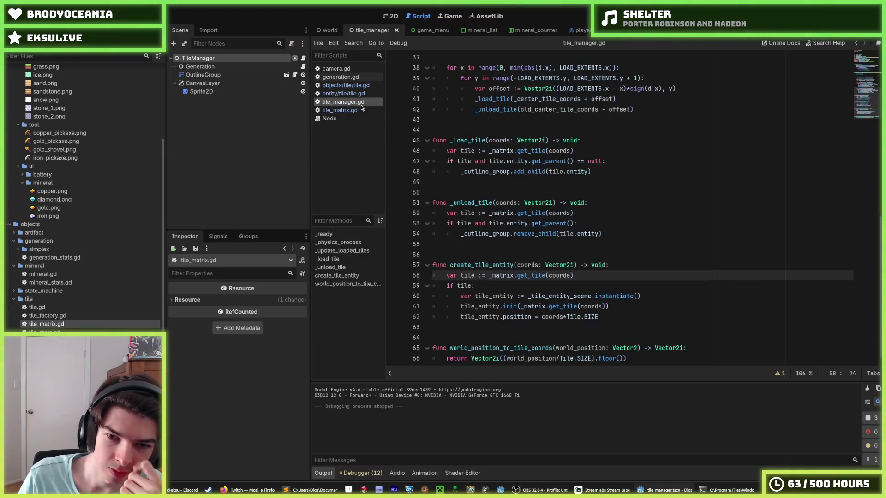
{"action": "scroll", "coordinate": [586, 277], "scroll_direction": "down", "scroll_amount": 1}
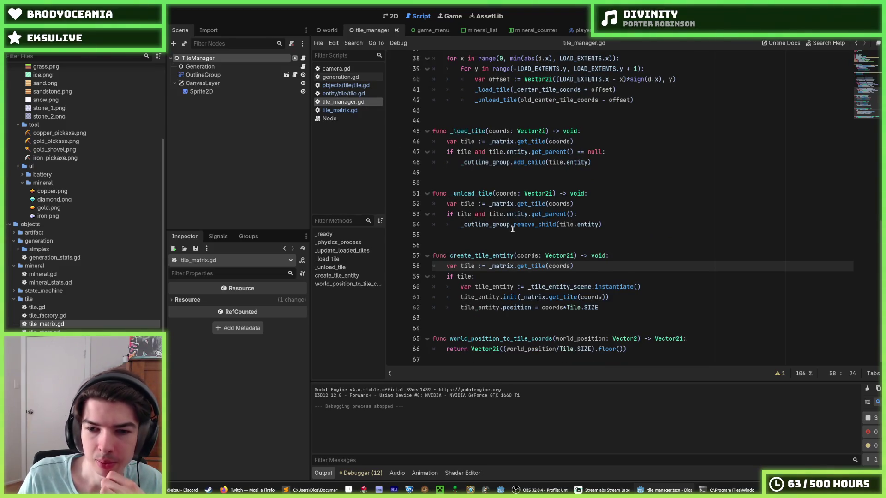
{"action": "left_click_drag", "start_coordinate": [599, 306], "coordinate": [625, 296]}
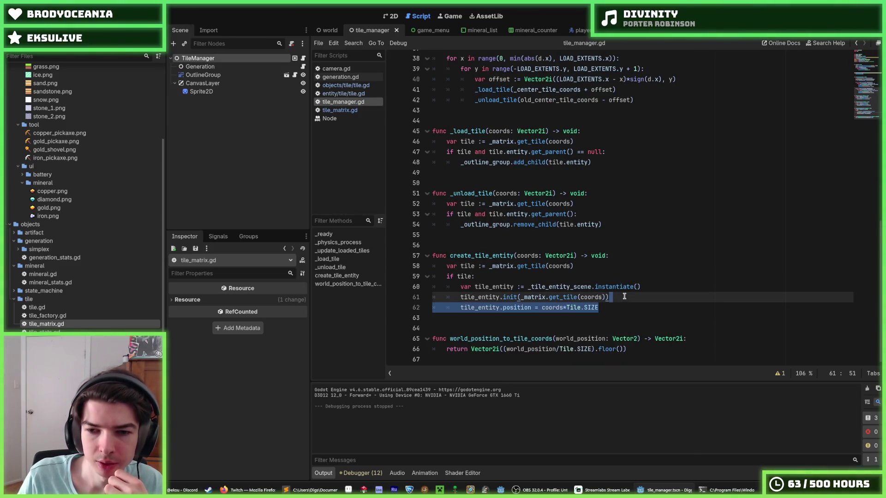
{"action": "left_click", "coordinate": [609, 297]}
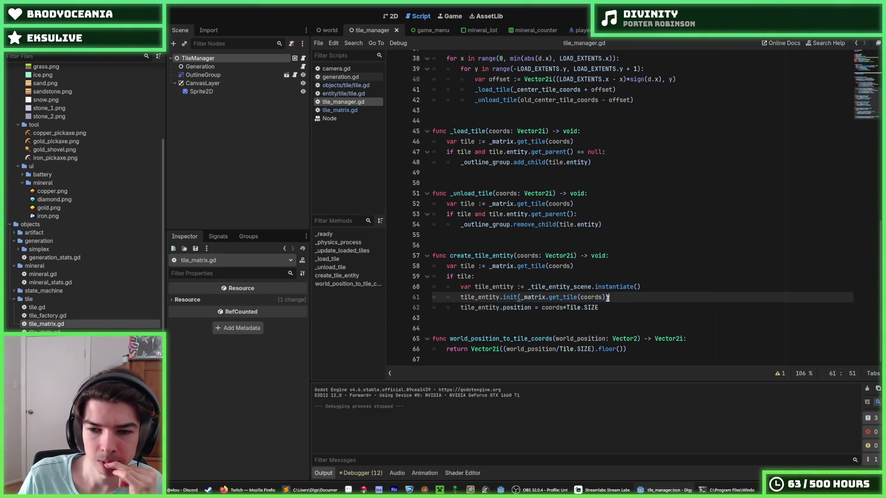
{"action": "left_click", "coordinate": [609, 306]}
- Add 'tile.entity.position = unwrap_coords(coords)*Tile.SIZE' after add_child in _load_tile
{"action": "scroll", "coordinate": [611, 249], "scroll_direction": "up", "scroll_amount": 4}
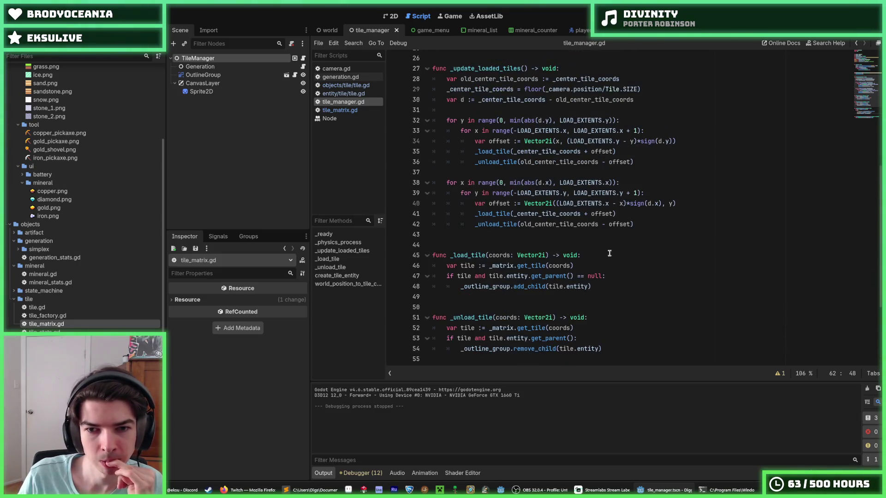
{"action": "scroll", "coordinate": [613, 245], "scroll_direction": "down", "scroll_amount": 1}
{"action": "left_click", "coordinate": [609, 256]}
{"action": "scroll", "coordinate": [609, 249], "scroll_direction": "down", "scroll_amount": 2}
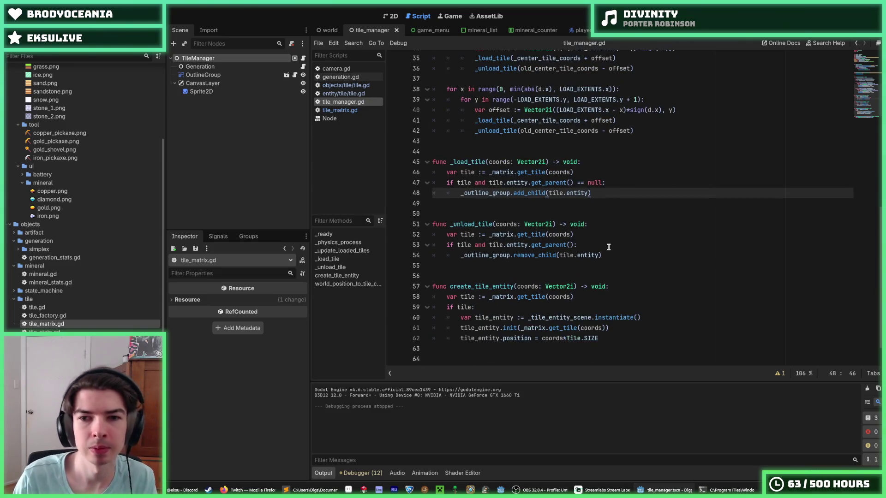
{"action": "key", "text": "Return"}
{"action": "type", "text": "tile.entit"}
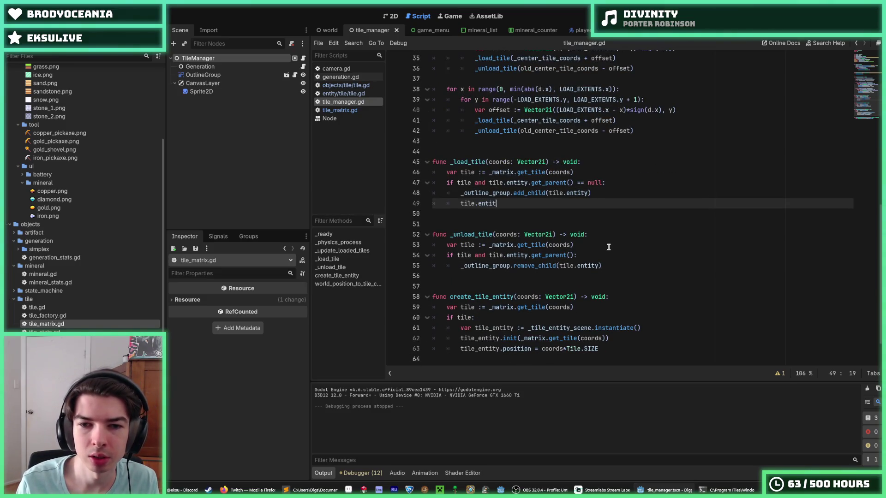
{"action": "type", "text": "y.position = unwrap_coords"}
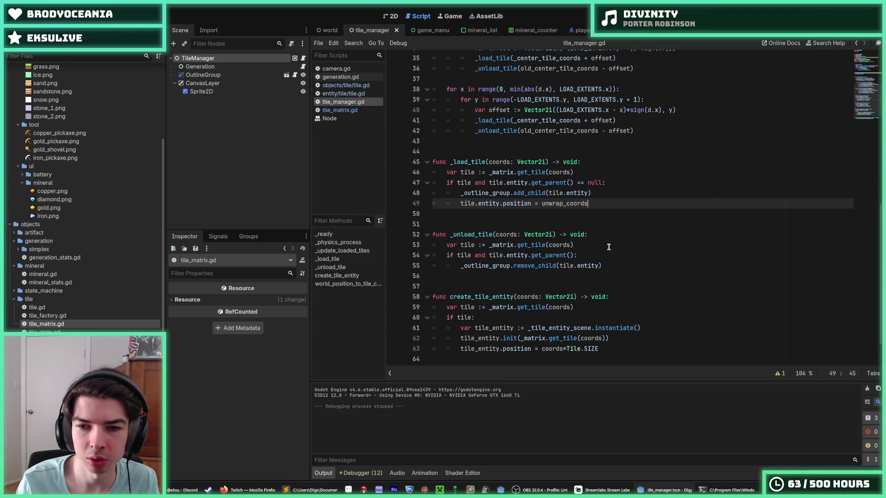
{"action": "scroll", "coordinate": [632, 272], "scroll_direction": "down", "scroll_amount": 1}
{"action": "type", "text": "(coords"}
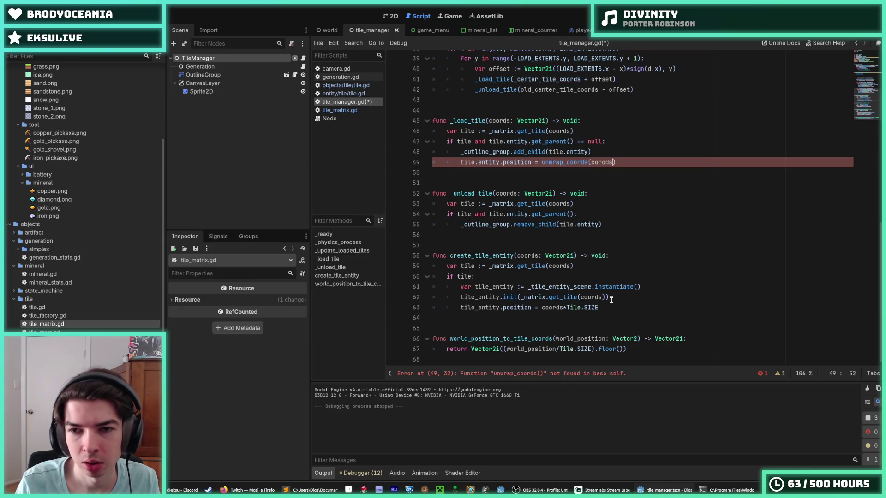
{"action": "key", "text": "BackSpace"}
{"action": "key", "text": "BackSpace"}
{"action": "key", "text": "BackSpace"}
{"action": "type", "text": "ords"}
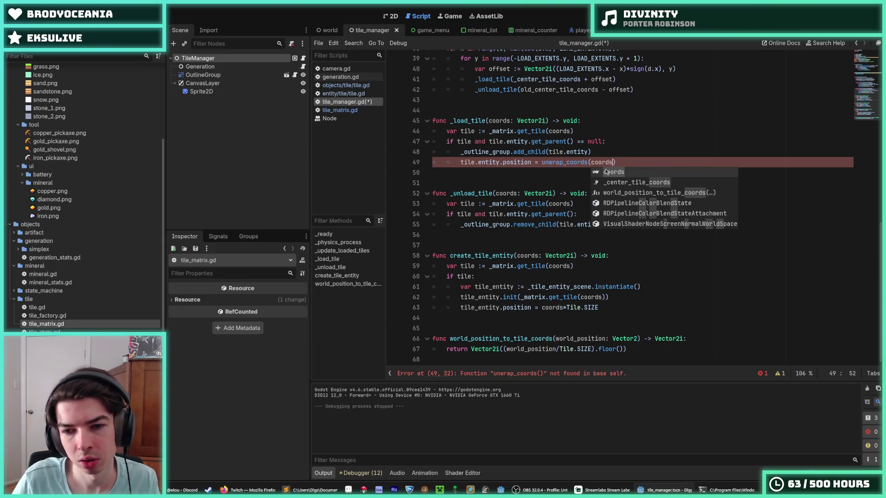
{"action": "left_click", "coordinate": [625, 159]}
{"action": "type", "text": "Tile.Si"}
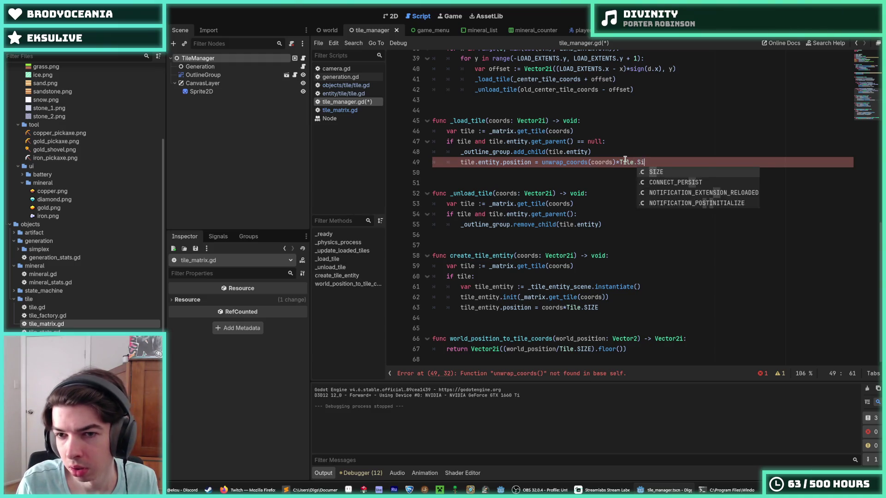
{"action": "key", "text": "Return"}
- Save tile_manager.gd, then browse to the tile.gd and generation.gd scripts
{"action": "key", "text": "ctrl+s"}
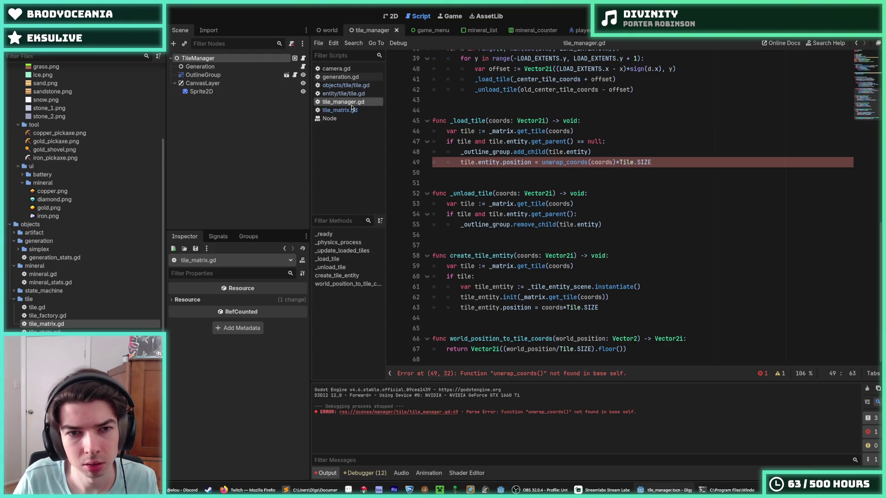
{"action": "left_click", "coordinate": [351, 93]}
{"action": "key", "text": "Up"}
{"action": "key", "text": "Up"}
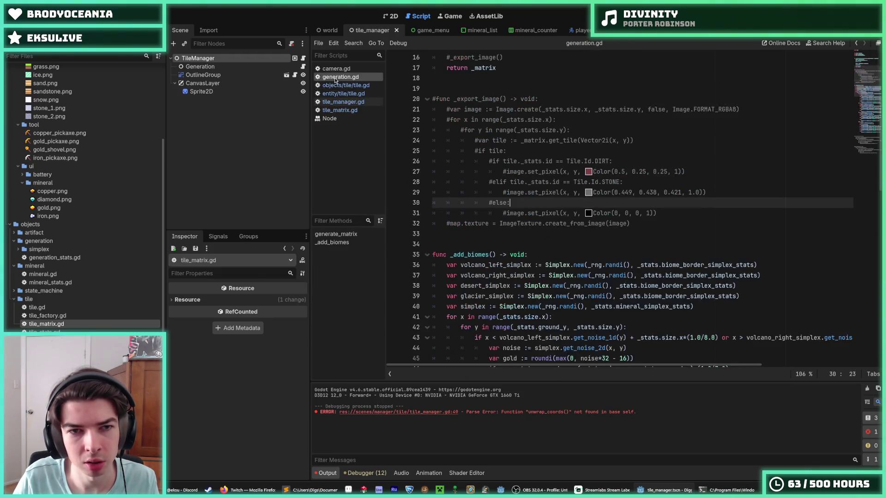
- Review the unwrap_coords signature and return line in tile_matrix.gd, then go back to tile_manager.gd
{"action": "left_click", "coordinate": [344, 110]}
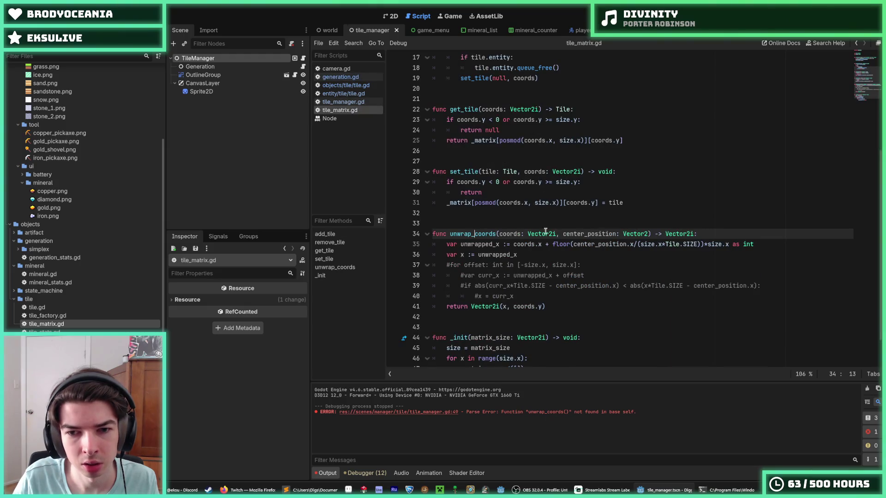
{"action": "double_click", "coordinate": [514, 233]}
{"action": "left_click", "coordinate": [546, 306]}
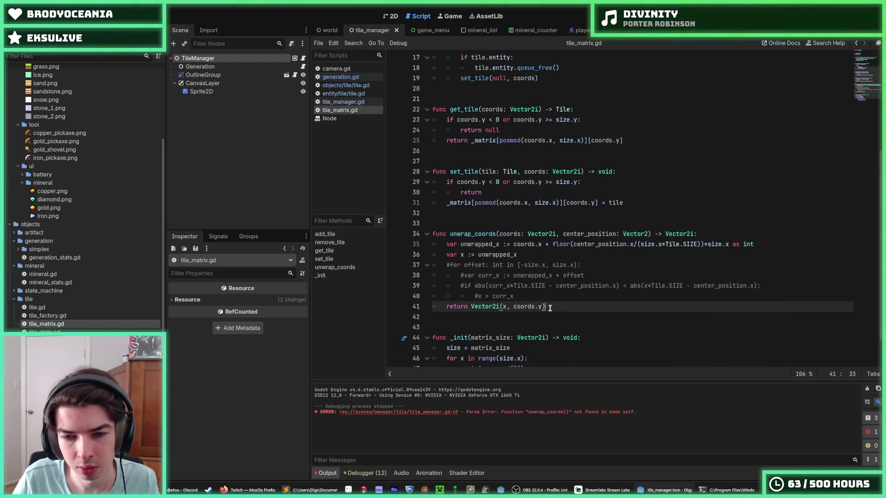
{"action": "left_click", "coordinate": [526, 256]}
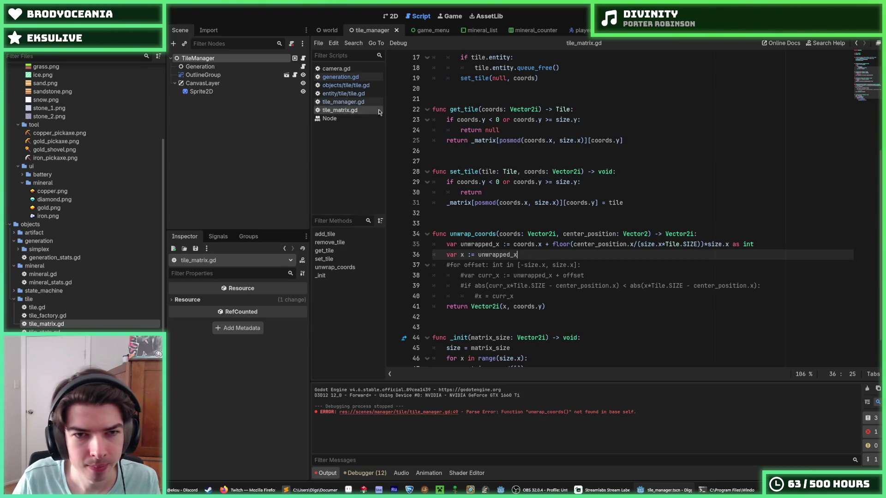
{"action": "left_click", "coordinate": [346, 101]}
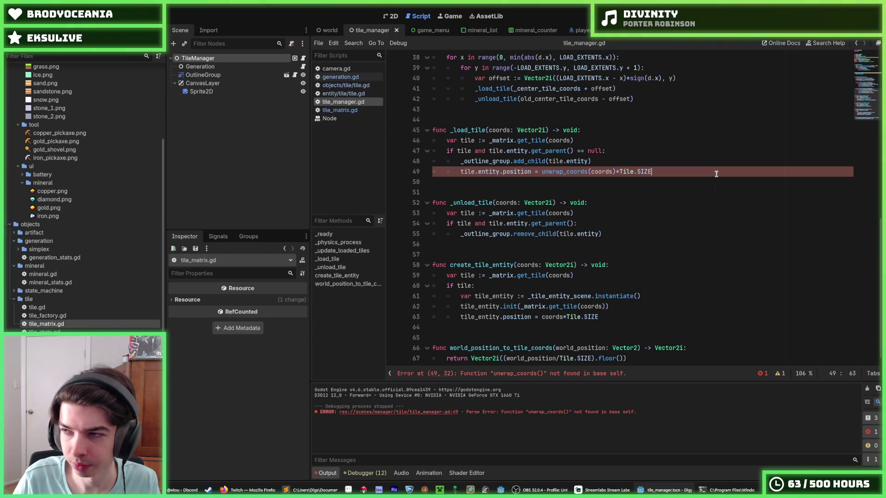
- Prefix the unwrap_coords call on line 49 with _matrix
{"action": "left_click", "coordinate": [460, 173]}
{"action": "left_click_drag", "start_coordinate": [459, 172], "coordinate": [690, 172]}
{"action": "left_click", "coordinate": [690, 172]}
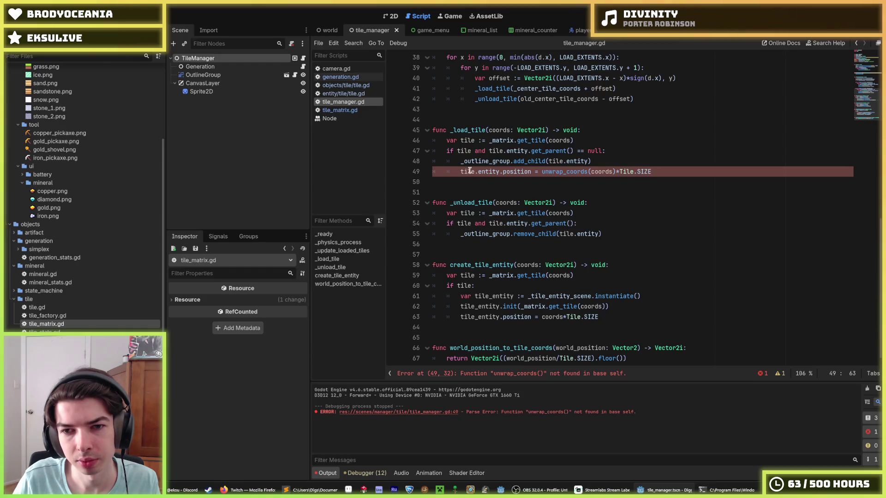
{"action": "left_click", "coordinate": [542, 172]}
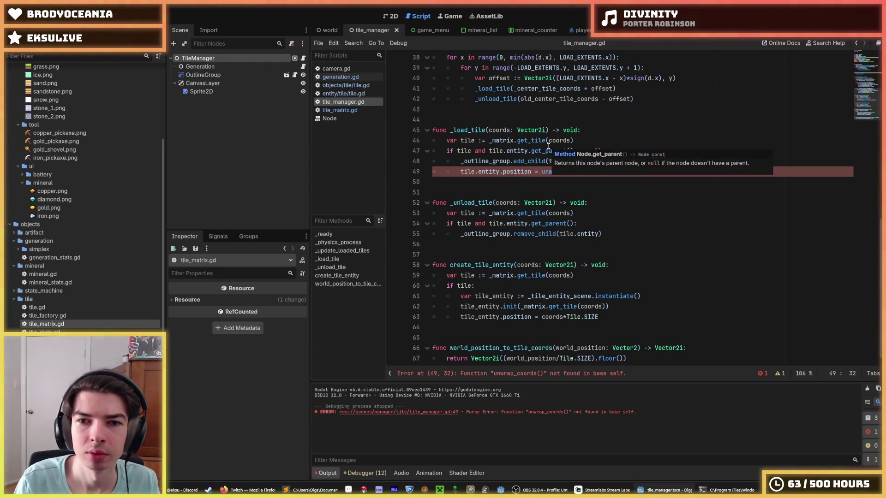
{"action": "type", "text": "_matrix."}
{"action": "key", "text": "End"}
- Add center_position as the second unwrap_coords argument on line 49 and save
{"action": "key", "text": "shift+Left"}
{"action": "key", "text": "shift+Left"}
{"action": "key", "text": "shift+Left"}
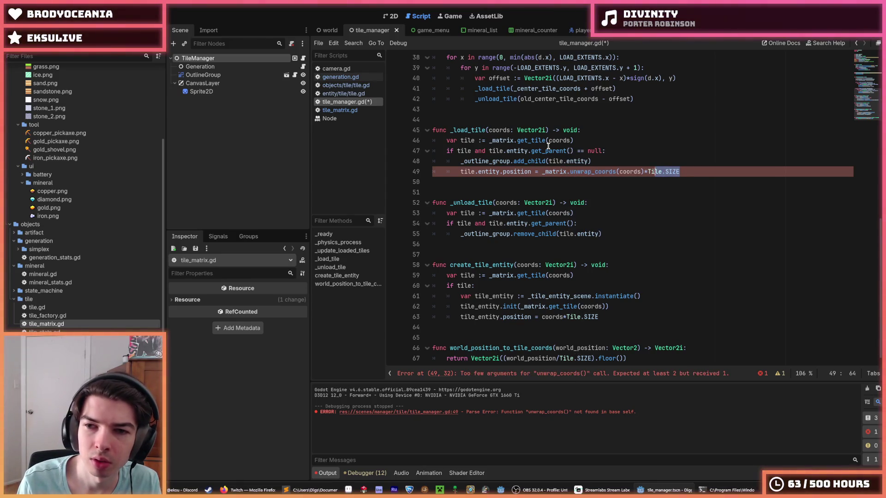
{"action": "key", "text": "Left"}
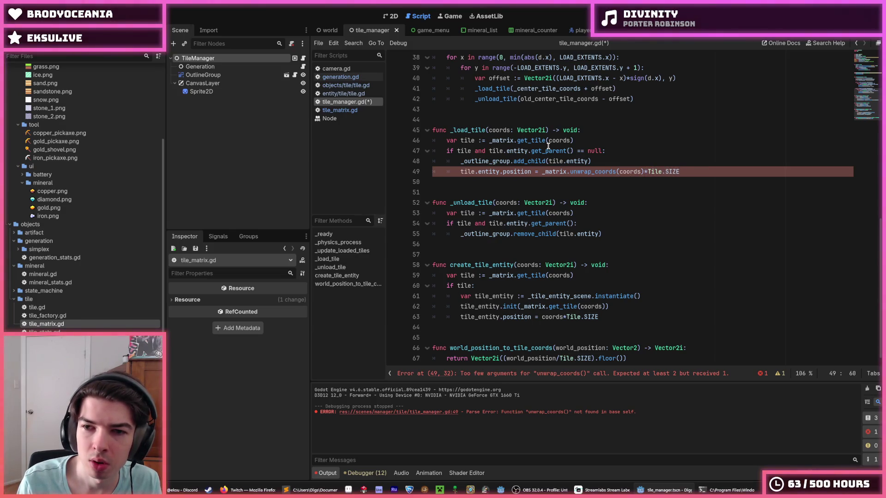
{"action": "type", "text": ", center_po"}
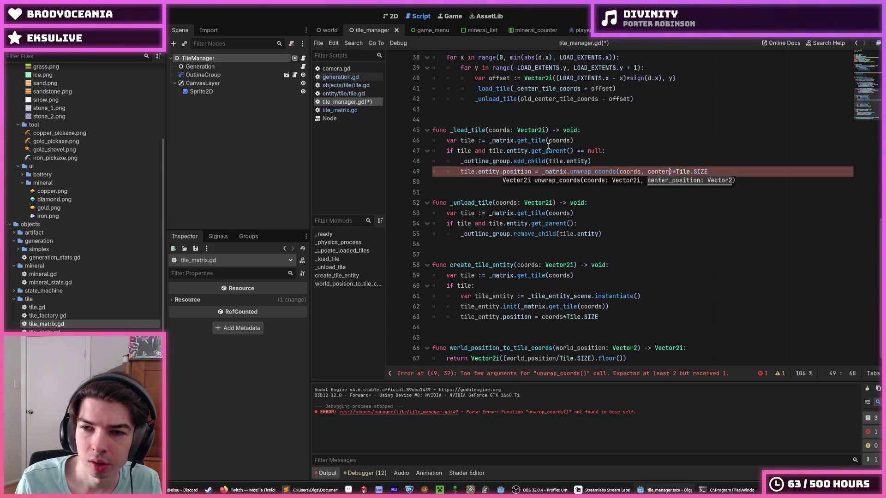
{"action": "type", "text": "sition"}
{"action": "key", "text": "ctrl+s"}
- Rename the line 49 argument to _center_position and save
{"action": "left_click", "coordinate": [761, 169]}
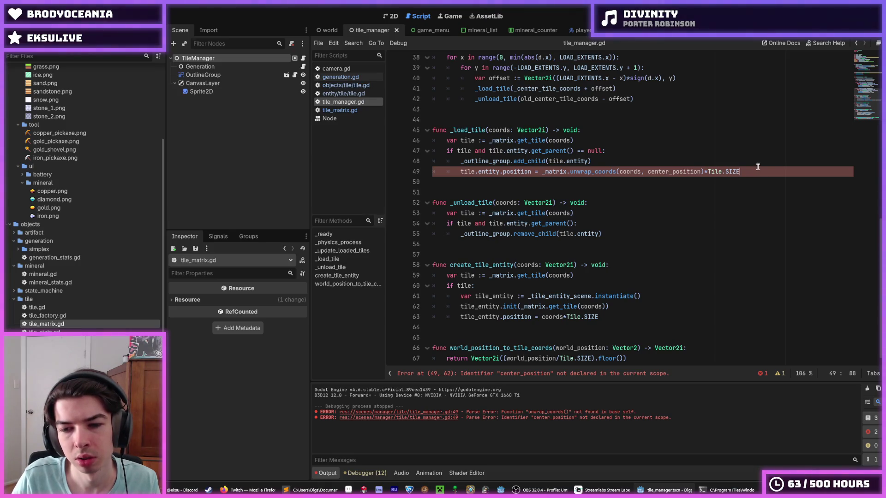
{"action": "scroll", "coordinate": [711, 185], "scroll_direction": "up", "scroll_amount": 2}
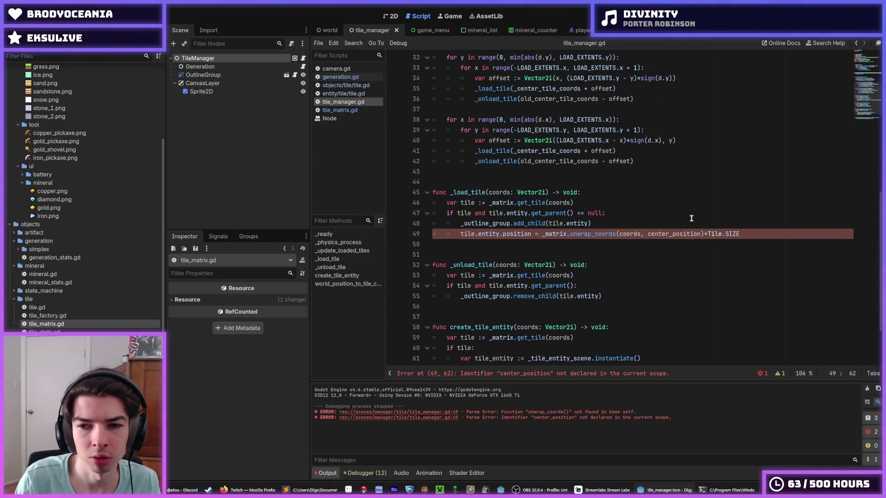
{"action": "type", "text": "_"}
{"action": "key", "text": "ctrl+s"}
{"action": "left_click", "coordinate": [622, 219]}
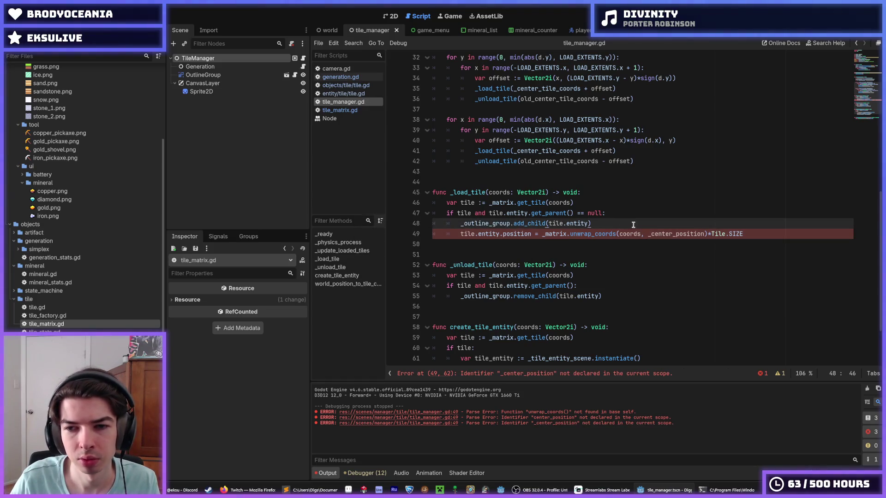
- Replace the argument with the copied _center_tile_coords name and trim it to _center_coords
{"action": "double_click", "coordinate": [660, 234]}
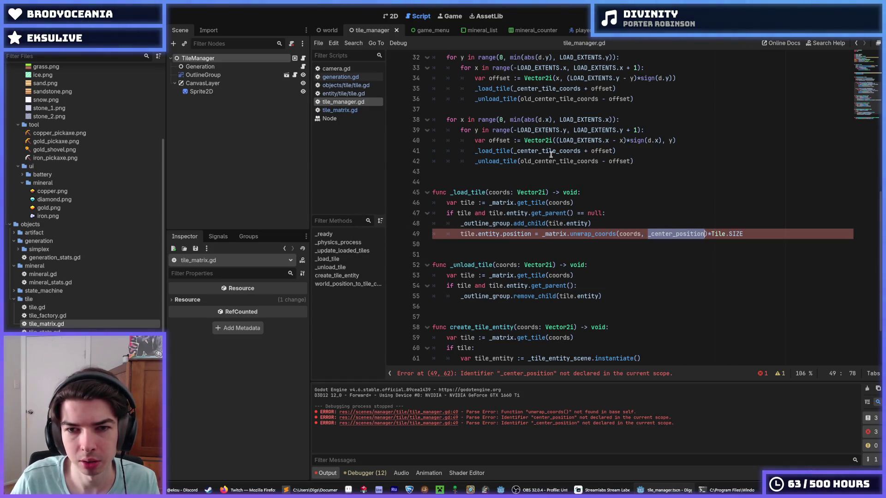
{"action": "scroll", "coordinate": [556, 156], "scroll_direction": "up", "scroll_amount": 10}
{"action": "double_click", "coordinate": [480, 121]}
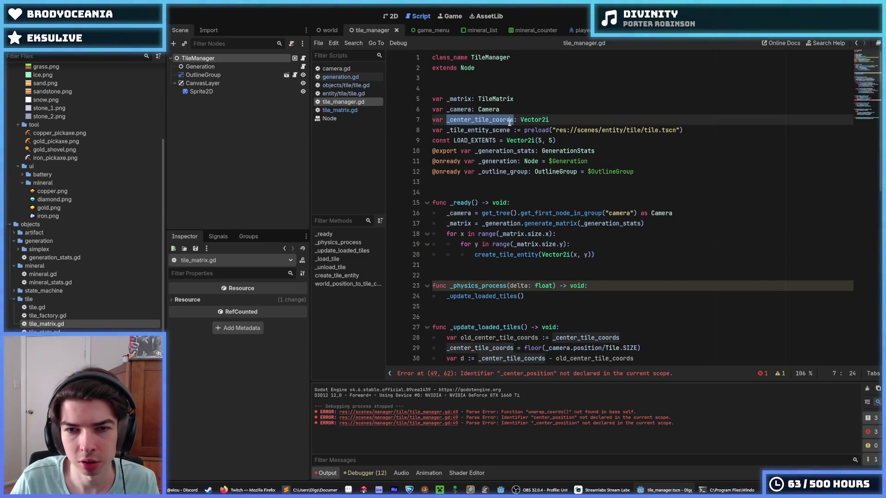
{"action": "key", "text": "ctrl+c"}
{"action": "scroll", "coordinate": [554, 185], "scroll_direction": "down", "scroll_amount": 12}
{"action": "double_click", "coordinate": [676, 182]}
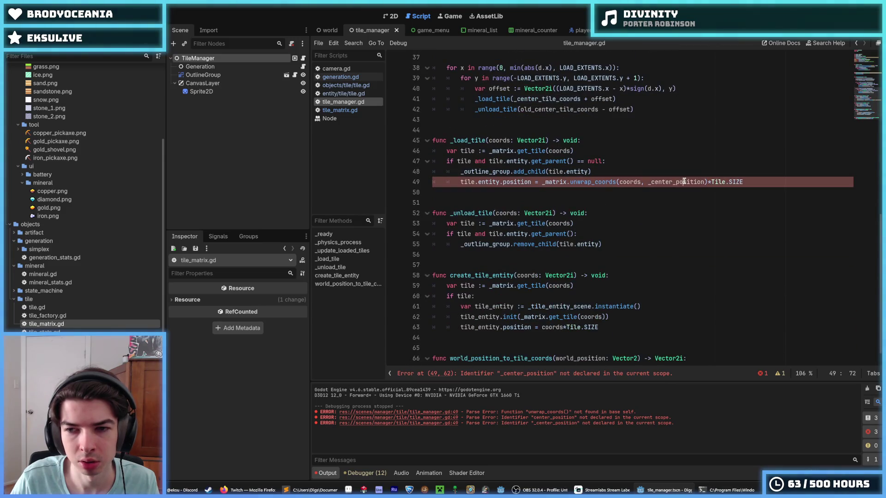
{"action": "key", "text": "ctrl+v"}
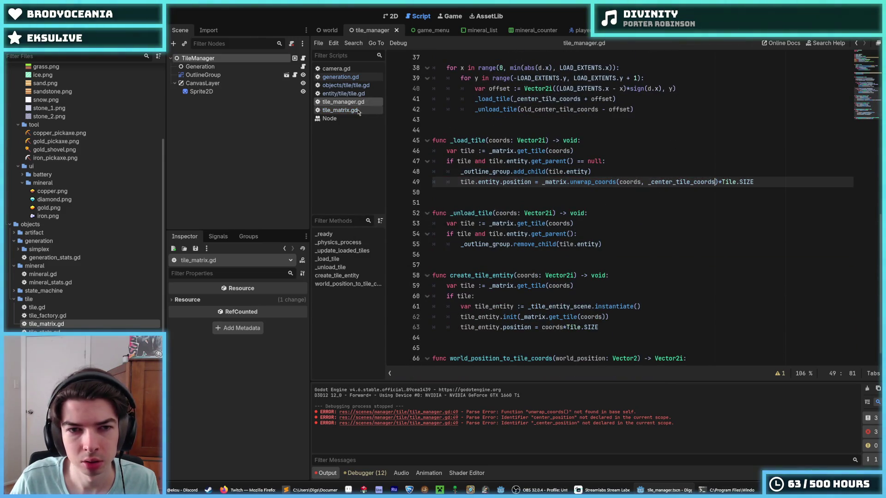
{"action": "key", "text": "Left"}
{"action": "left_click", "coordinate": [677, 182], "text": "shift"}
{"action": "key", "text": "BackSpace"}
{"action": "type", "text": "coor"}
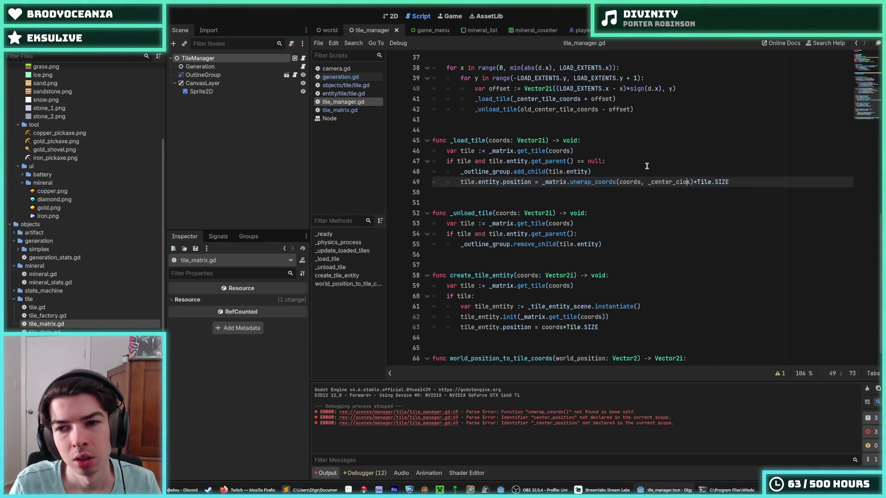
{"action": "type", "text": "d"}
- Rename the line 7 variable _center_tile_coords to _center_coords and save tile_manager.gd
{"action": "scroll", "coordinate": [492, 124], "scroll_direction": "up", "scroll_amount": 12}
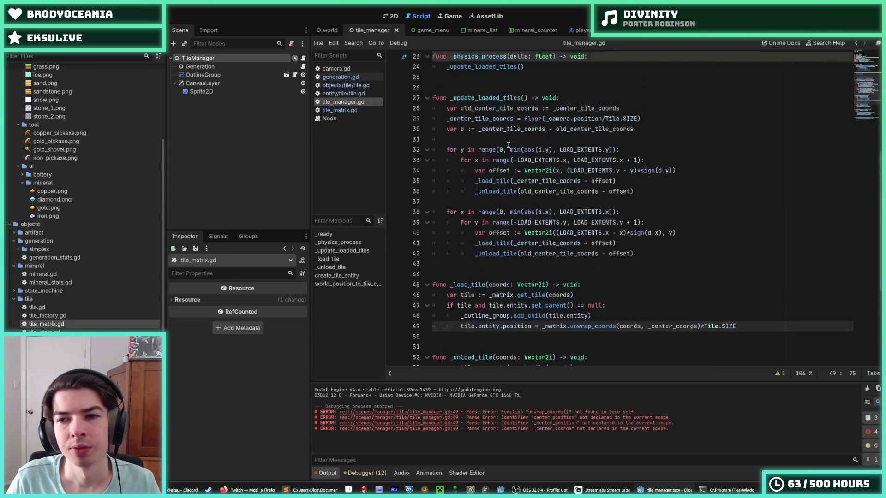
{"action": "left_click_drag", "start_coordinate": [492, 123], "coordinate": [475, 124]}
{"action": "key", "text": "BackSpace"}
{"action": "key", "text": "ctrl+s"}
{"action": "left_click", "coordinate": [340, 110]}
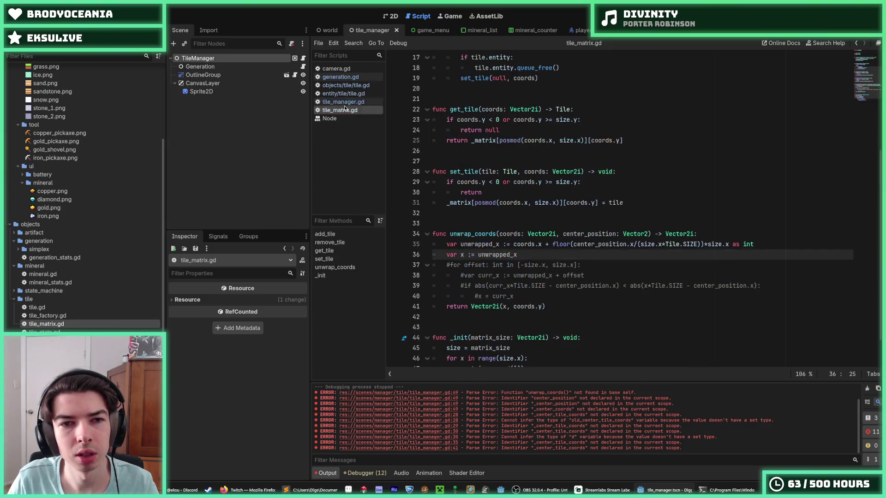
- Try renaming center_position to center_coords in tile_matrix.gd, revert it, and save the script
{"action": "double_click", "coordinate": [588, 233]}
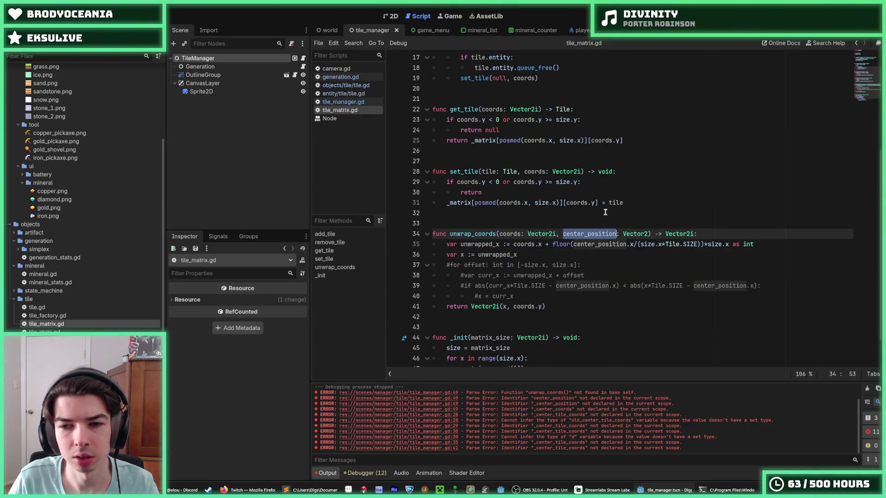
{"action": "key", "text": "Right"}
{"action": "key", "text": "BackSpace"}
{"action": "key", "text": "BackSpace"}
{"action": "key", "text": "BackSpace"}
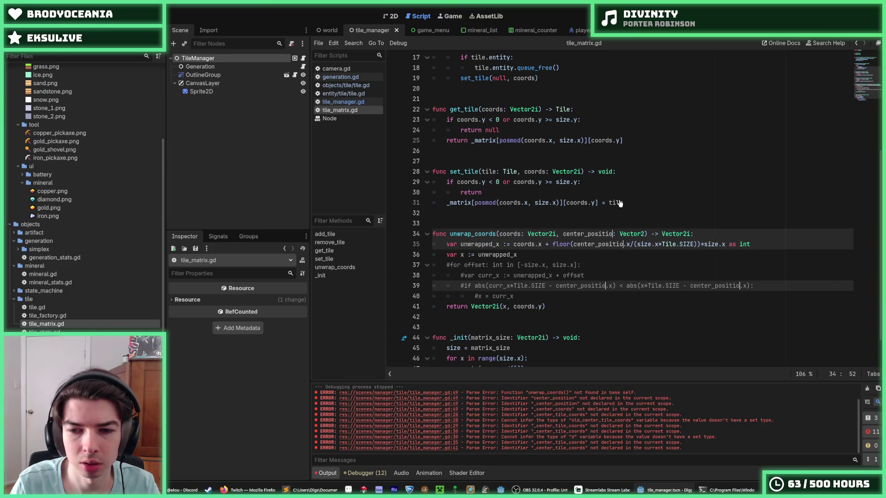
{"action": "type", "text": "coords"}
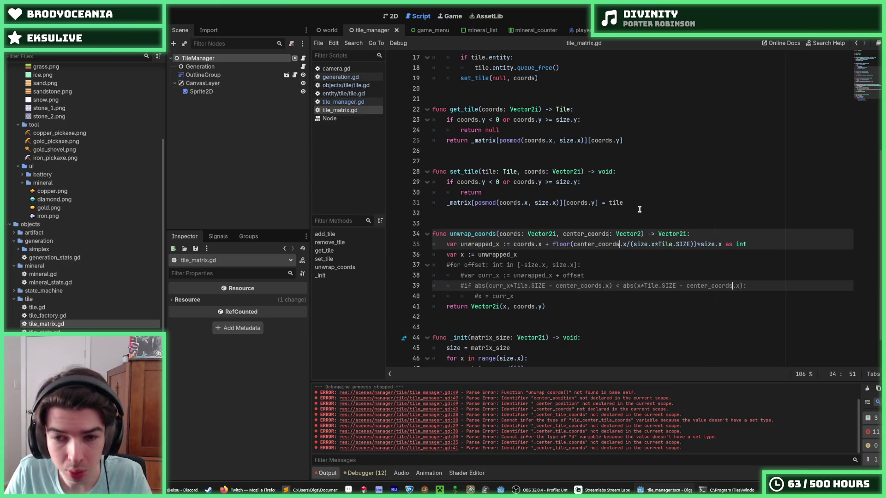
{"action": "left_click", "coordinate": [639, 209]}
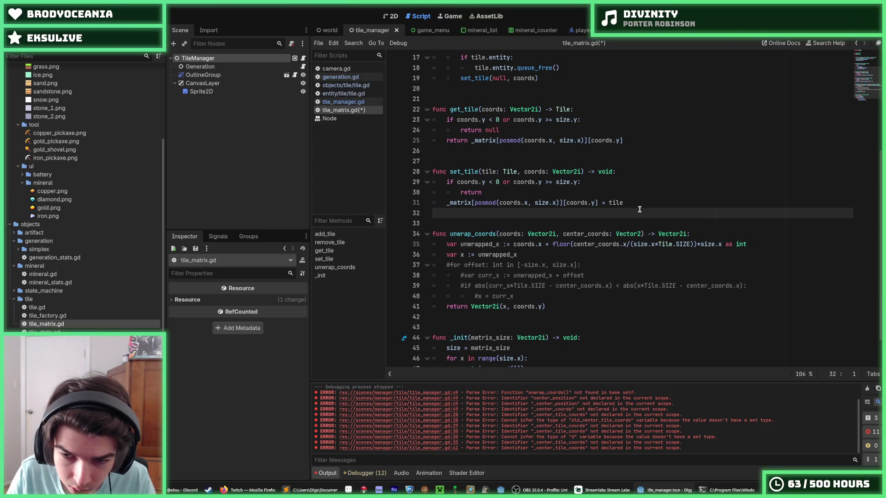
{"action": "key", "text": "ctrl+z"}
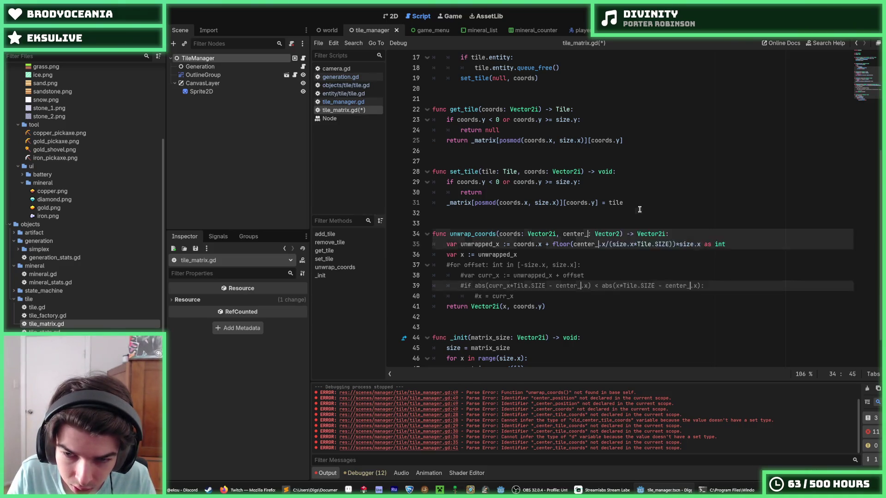
{"action": "key", "text": "ctrl+s"}
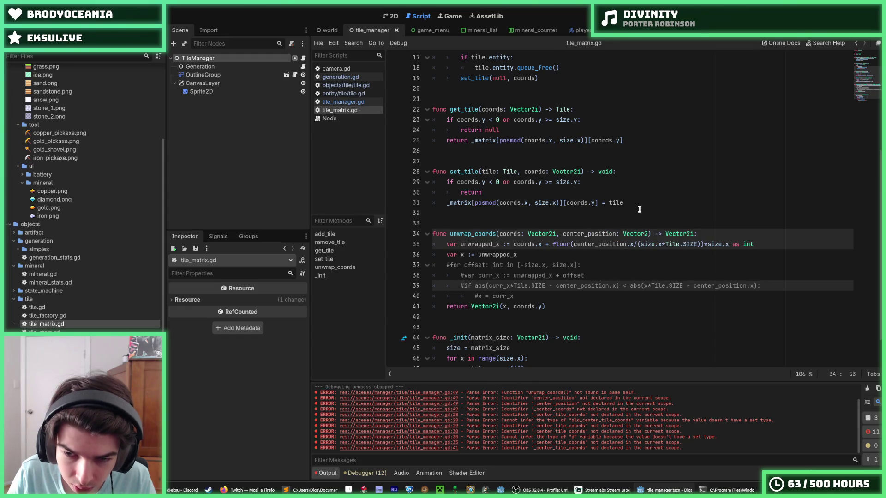
- Look through generation.gd and both tile.gd scripts, then restore tile_ on line 7 of tile_manager.gd
{"action": "left_click", "coordinate": [343, 80]}
{"action": "left_click", "coordinate": [346, 85]}
{"action": "left_click", "coordinate": [344, 94]}
{"action": "left_click", "coordinate": [344, 102]}
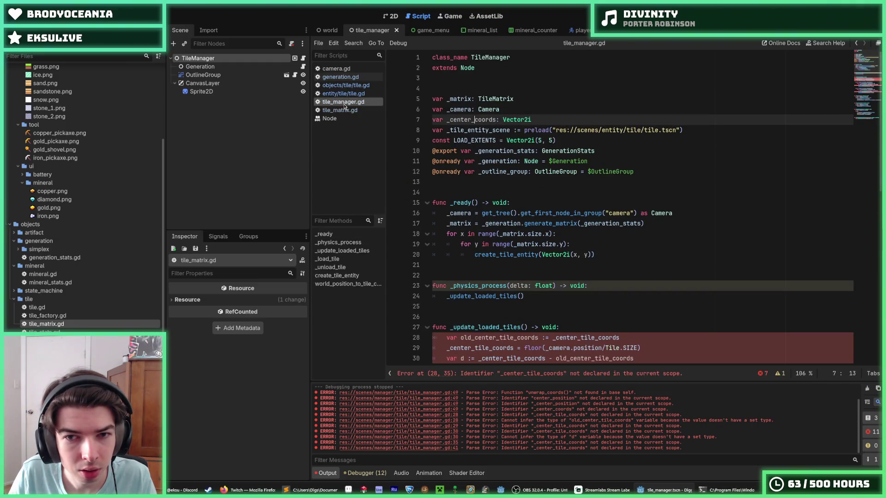
{"action": "type", "text": "tile_"}
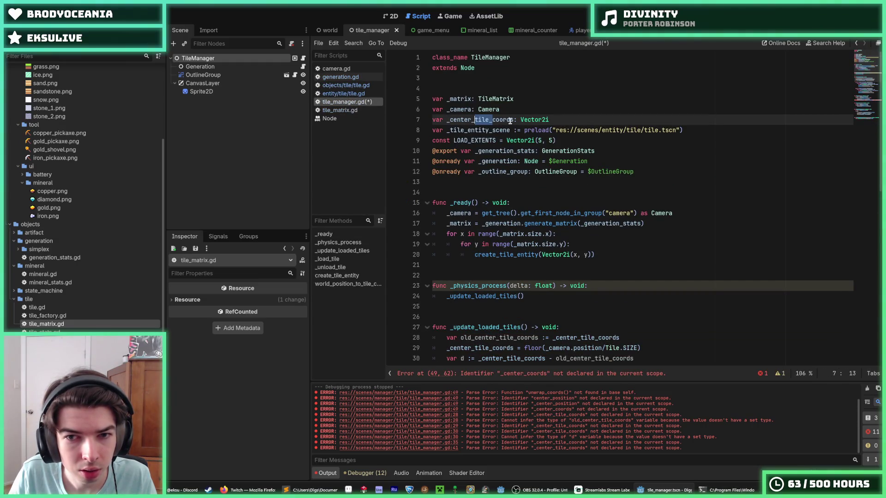
{"action": "left_click", "coordinate": [512, 121]}
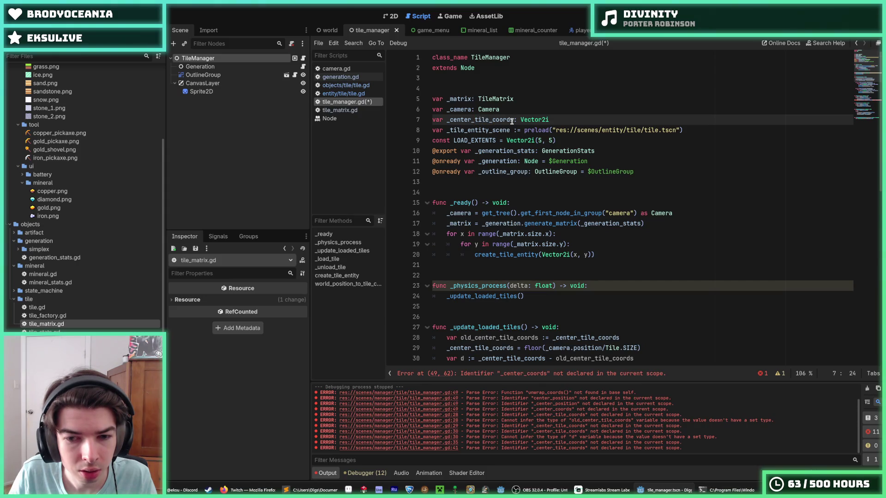
- Try deleting tile_ from the line 7 _center_tile_coords name alone, then undo it
{"action": "scroll", "coordinate": [512, 121], "scroll_direction": "down", "scroll_amount": 3}
{"action": "scroll", "coordinate": [512, 120], "scroll_direction": "up", "scroll_amount": 3}
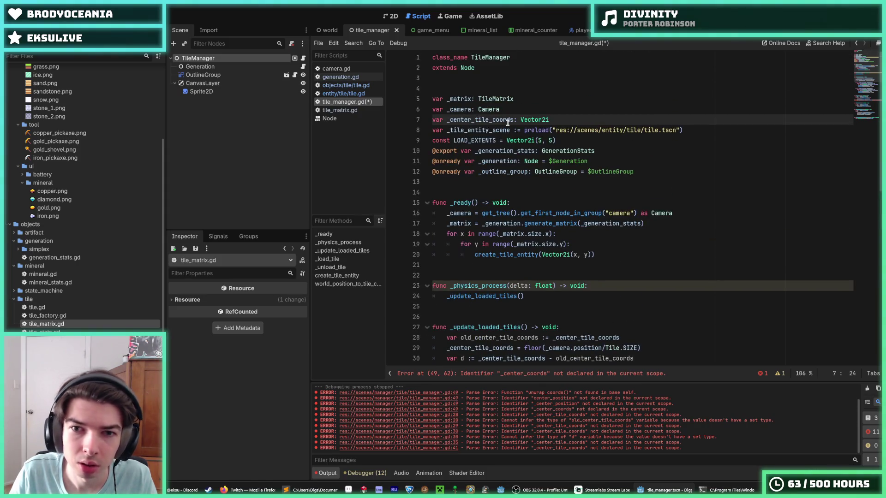
{"action": "double_click", "coordinate": [506, 121]}
{"action": "left_click", "coordinate": [492, 121]}
{"action": "left_click_drag", "start_coordinate": [492, 121], "coordinate": [485, 121]}
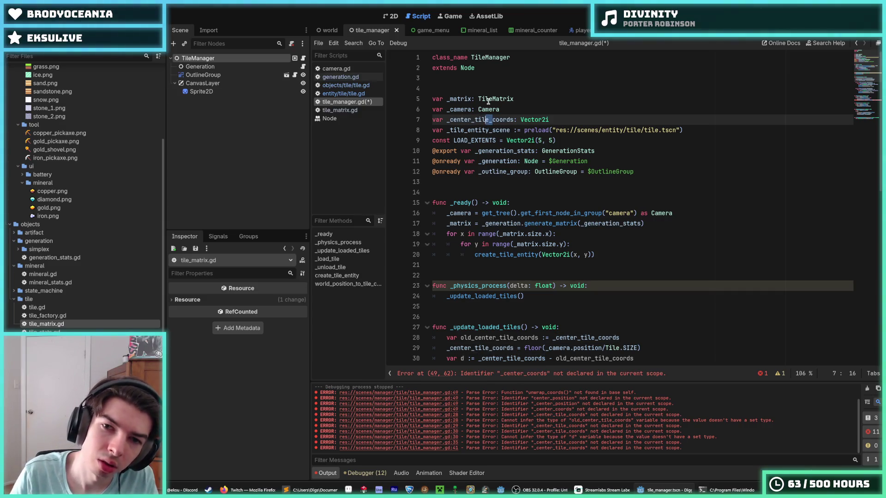
{"action": "key", "text": "BackSpace"}
{"action": "key", "text": "BackSpace"}
{"action": "key", "text": "BackSpace"}
{"action": "key", "text": "ctrl+z"}
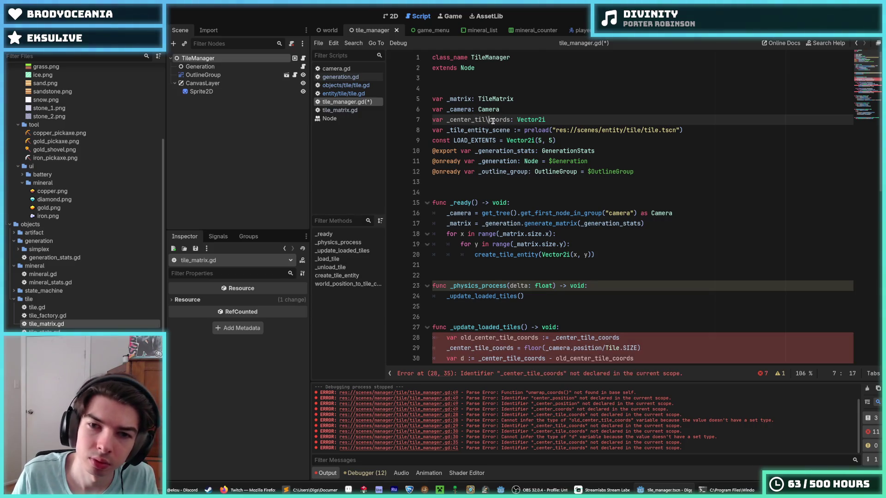
{"action": "type", "text": "_"}
- Rename every _center_tile_coords occurrence to _center_coords and save tile_manager.gd
{"action": "double_click", "coordinate": [493, 121]}
{"action": "key", "text": "ctrl+d"}
{"action": "key", "text": "ctrl+d"}
{"action": "key", "text": "ctrl+d"}
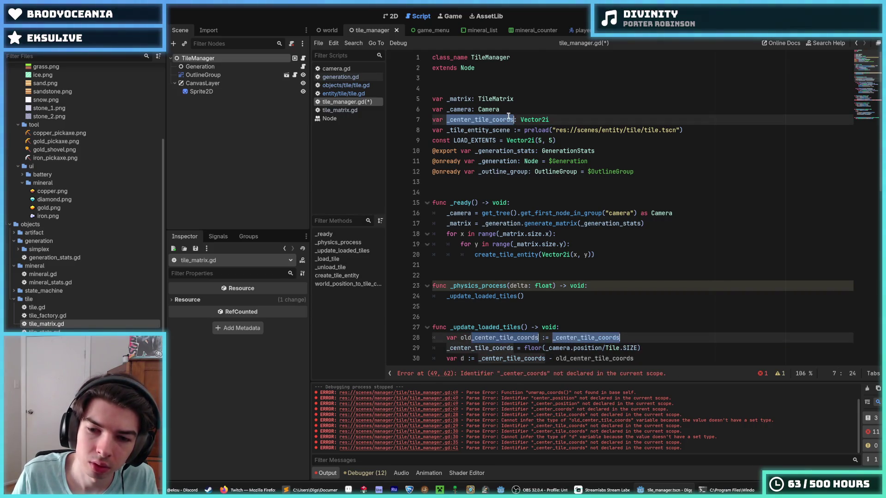
{"action": "key", "text": "ctrl+d"}
{"action": "key", "text": "ctrl+d"}
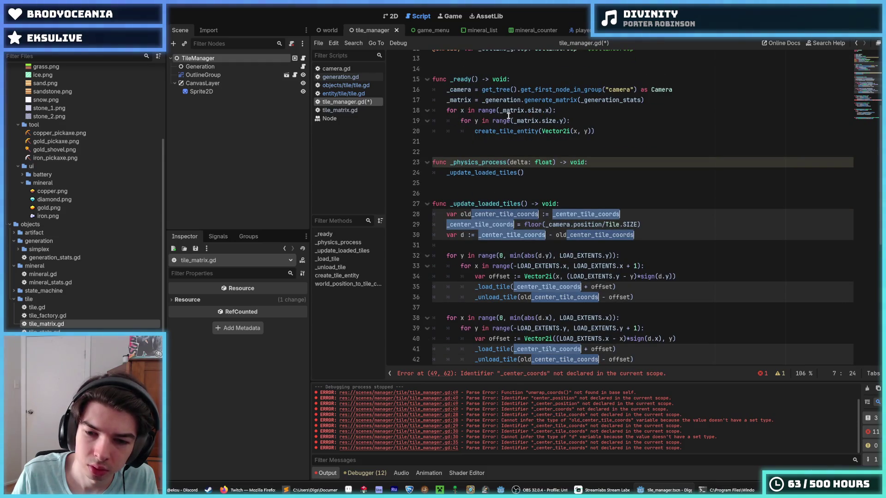
{"action": "key", "text": "Right"}
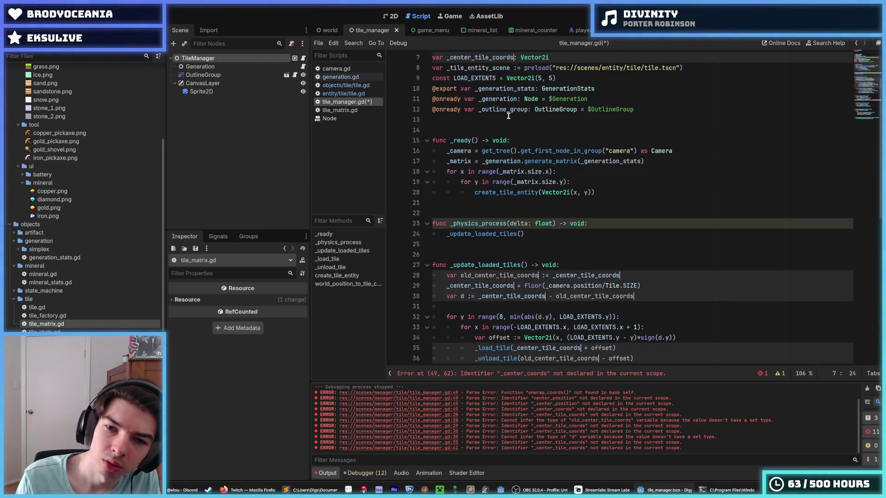
{"action": "key", "text": "Left"}
{"action": "key", "text": "BackSpace"}
{"action": "key", "text": "BackSpace"}
{"action": "key", "text": "BackSpace"}
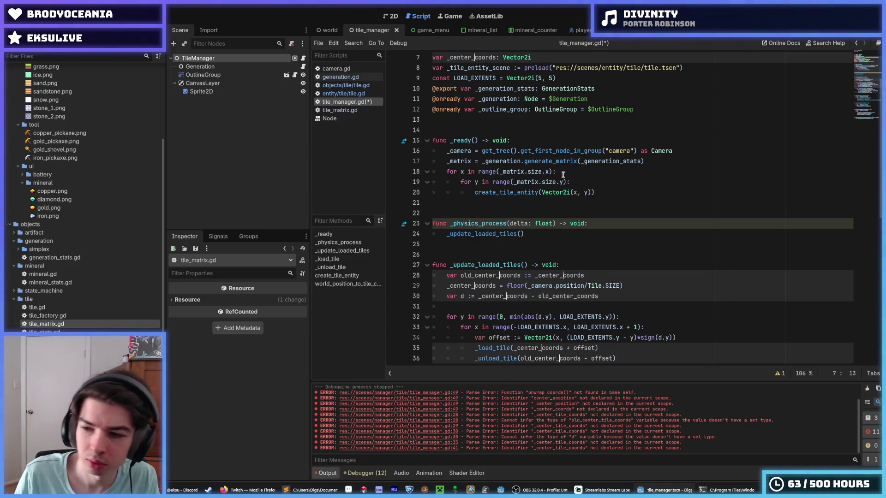
{"action": "key", "text": "Escape"}
{"action": "key", "text": "ctrl+s"}
- Review the _center_coords assignment and distance calculation on lines 28–30
{"action": "left_click", "coordinate": [660, 271]}
{"action": "left_click", "coordinate": [643, 286]}
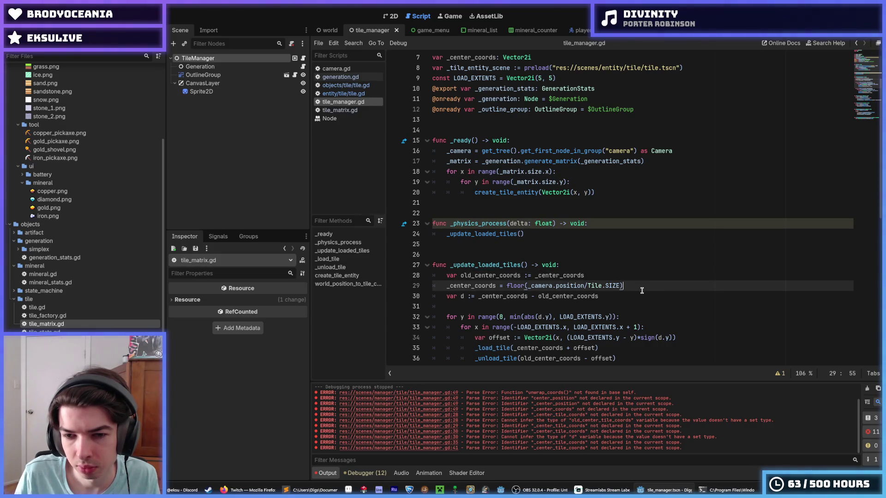
{"action": "left_click", "coordinate": [635, 294]}
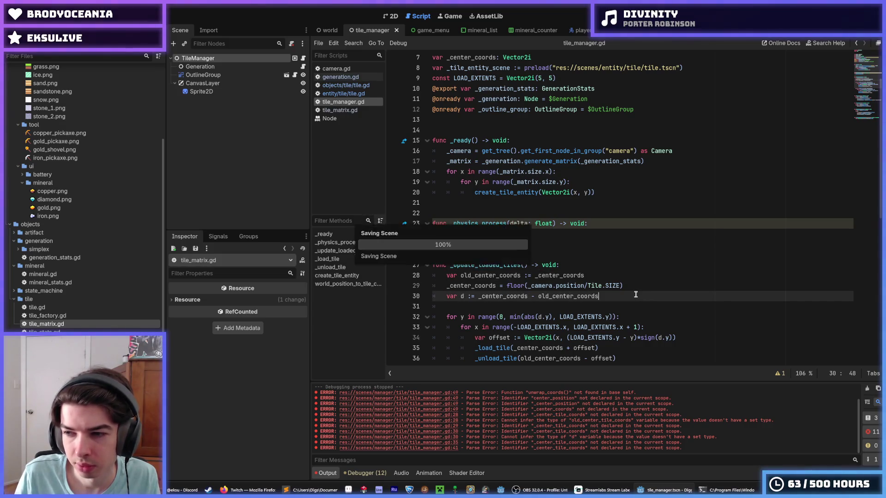
{"action": "scroll", "coordinate": [635, 294], "scroll_direction": "up", "scroll_amount": 2}
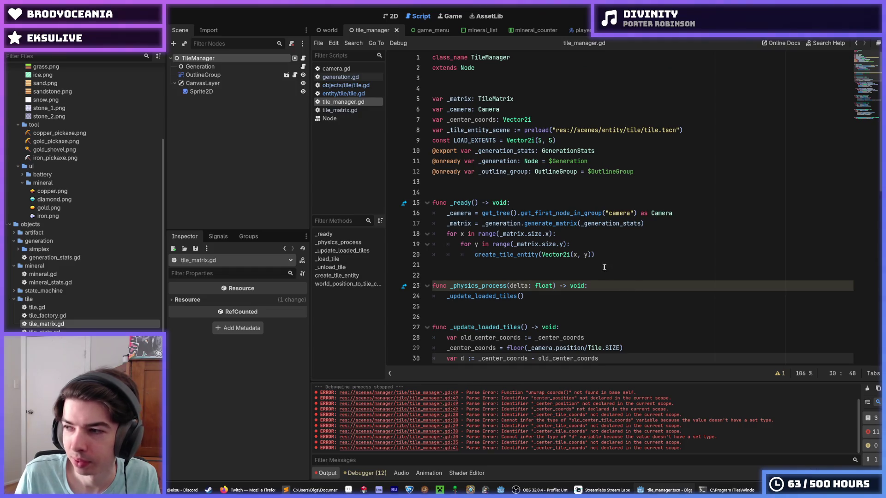
- Inspect the _center_coords declaration and LOAD_EXTENTS constant at the top of tile_manager.gd
{"action": "left_click", "coordinate": [577, 139]}
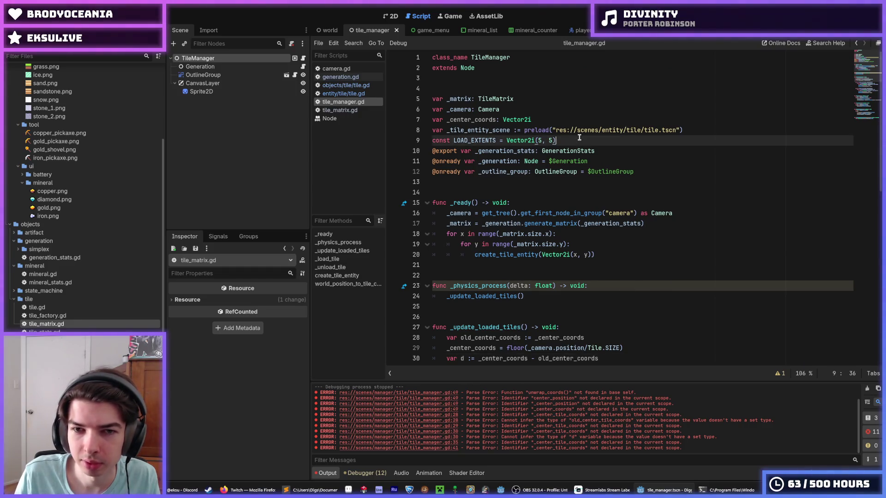
{"action": "key", "text": "Up"}
{"action": "key", "text": "Up"}
{"action": "left_click", "coordinate": [576, 139]}
{"action": "left_click", "coordinate": [565, 130]}
{"action": "left_click", "coordinate": [563, 120]}
{"action": "left_click", "coordinate": [568, 140]}
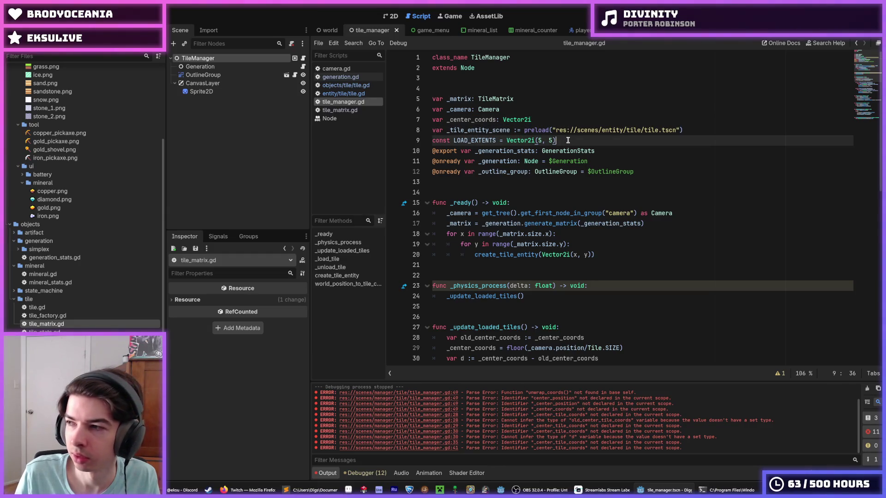
{"action": "left_click", "coordinate": [536, 120]}
{"action": "left_click", "coordinate": [571, 139]}
- Highlight _center_coords and scroll through its other uses in the script
{"action": "scroll", "coordinate": [570, 138], "scroll_direction": "down", "scroll_amount": 1}
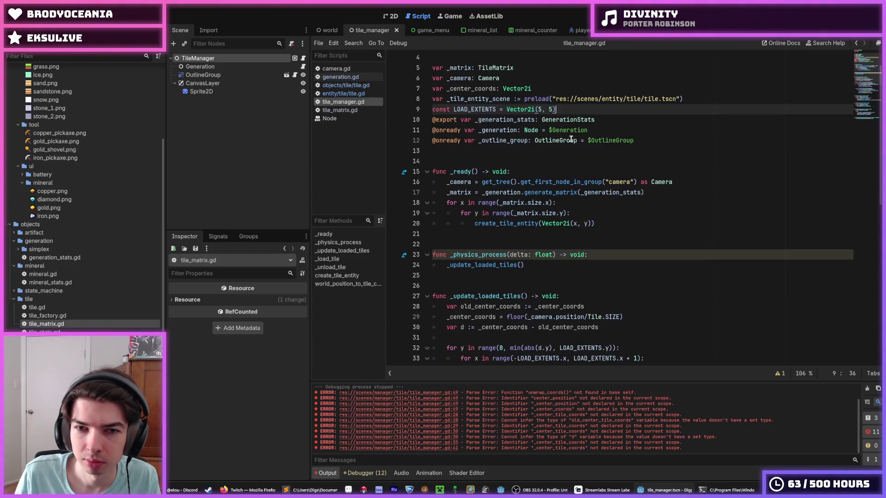
{"action": "double_click", "coordinate": [495, 88]}
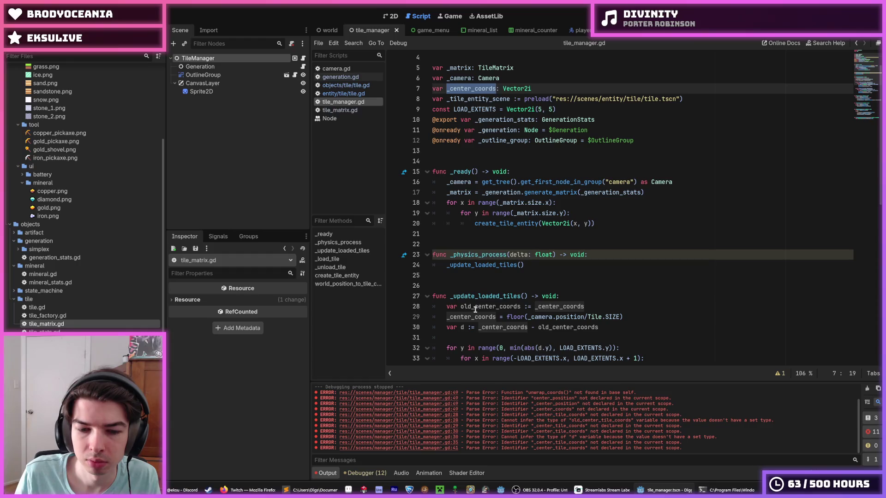
{"action": "scroll", "coordinate": [520, 325], "scroll_direction": "down", "scroll_amount": 3}
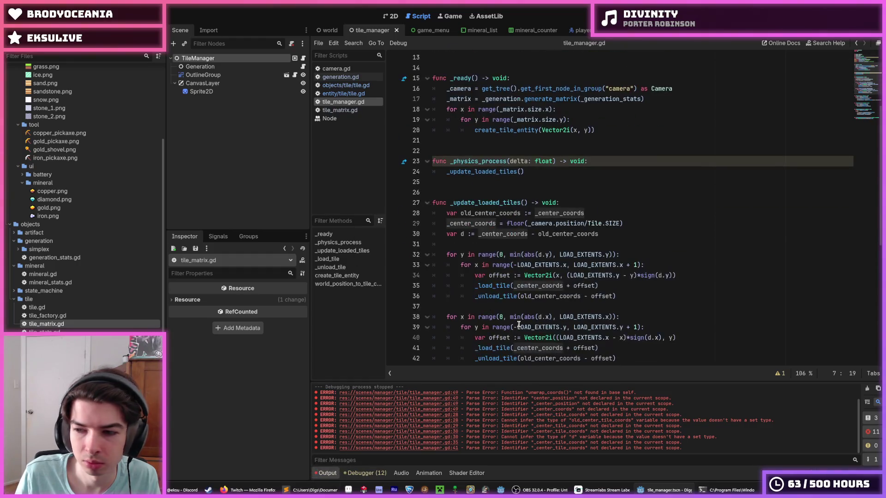
{"action": "scroll", "coordinate": [519, 325], "scroll_direction": "down", "scroll_amount": 2}
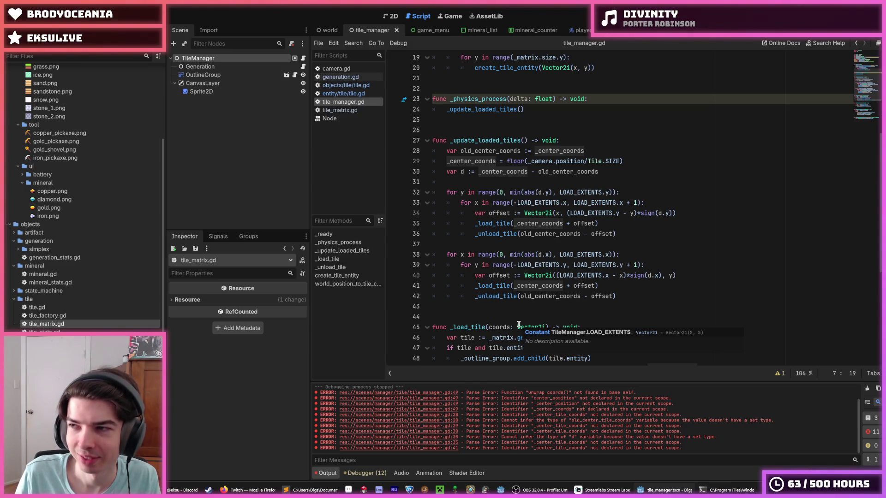
{"action": "scroll", "coordinate": [605, 228], "scroll_direction": "down", "scroll_amount": 5}
{"action": "scroll", "coordinate": [619, 261], "scroll_direction": "up", "scroll_amount": 4}
- Examine the _load_tile and _unload_tile calls on lines 41–42 of _update_loaded_tiles
{"action": "left_click", "coordinate": [619, 261]}
{"action": "key", "text": "Up"}
{"action": "key", "text": "Down"}
{"action": "key", "text": "Up"}
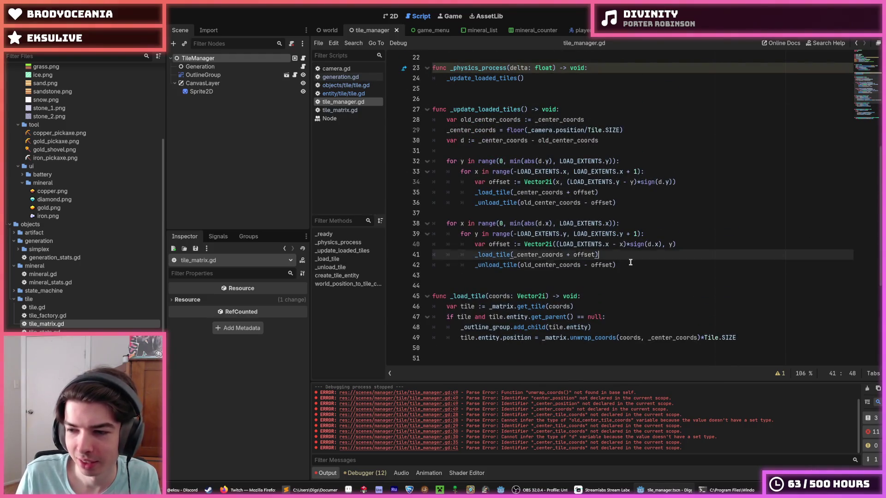
{"action": "left_click", "coordinate": [630, 262]}
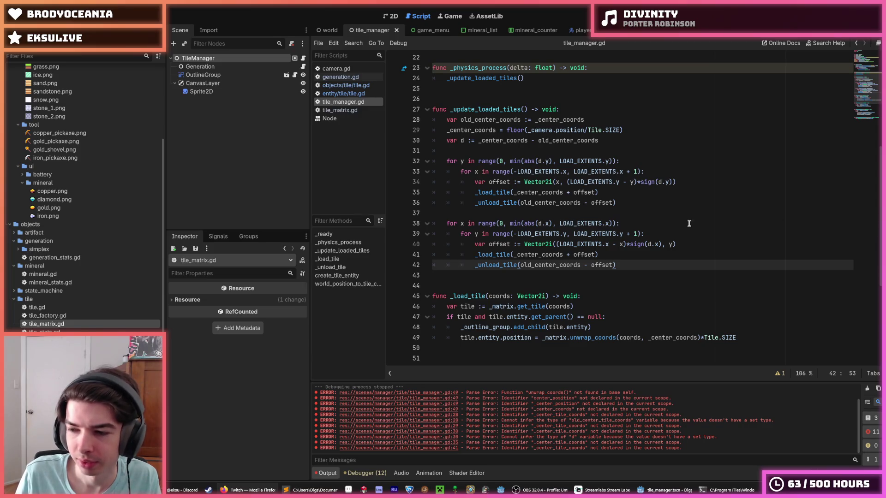
{"action": "left_click", "coordinate": [641, 265]}
{"action": "key", "text": "Up"}
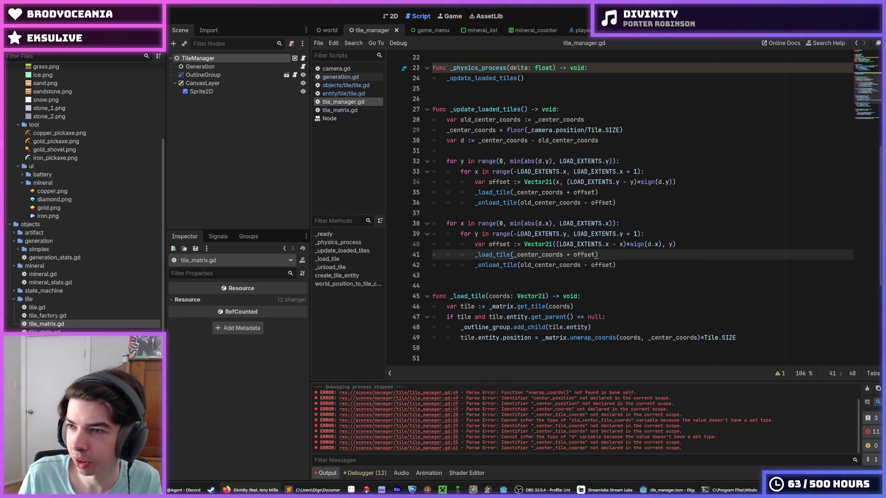
{"action": "left_click", "coordinate": [251, 490]}
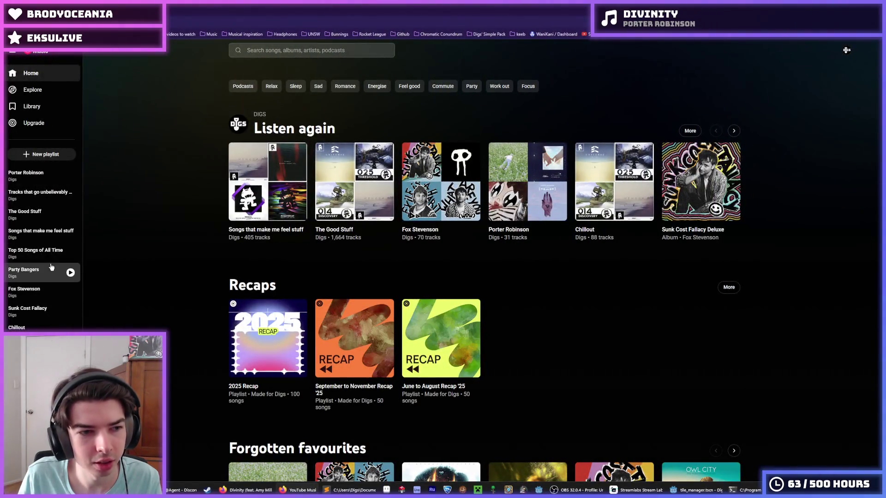
- Open the Porter Robinson playlist from the sidebar and scroll through its tracks
{"action": "left_click", "coordinate": [46, 184]}
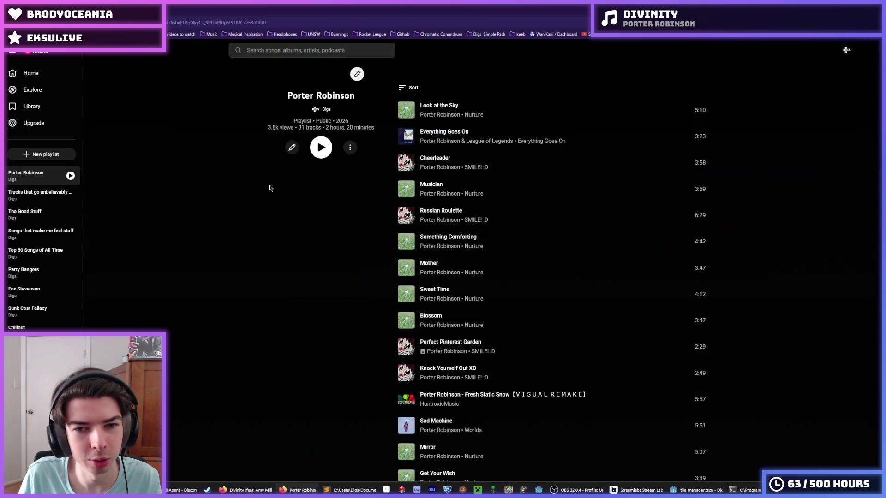
{"action": "scroll", "coordinate": [427, 230], "scroll_direction": "down", "scroll_amount": 10}
{"action": "scroll", "coordinate": [427, 248], "scroll_direction": "down", "scroll_amount": 3}
{"action": "scroll", "coordinate": [428, 248], "scroll_direction": "up", "scroll_amount": 3}
- Drag Po-uta's Humansongs up below Sweet Time, then review the playlist order
{"action": "mouse_move", "coordinate": [422, 297]}
{"action": "left_mouse_down"}
{"action": "mouse_move", "coordinate": [427, 238]}
{"action": "mouse_move", "coordinate": [429, 334]}
{"action": "mouse_move", "coordinate": [430, 272]}
{"action": "mouse_move", "coordinate": [442, 257]}
{"action": "mouse_move", "coordinate": [442, 299]}
{"action": "mouse_move", "coordinate": [454, 318]}
{"action": "mouse_move", "coordinate": [452, 280]}
{"action": "mouse_move", "coordinate": [450, 381]}
{"action": "mouse_move", "coordinate": [448, 308]}
{"action": "mouse_move", "coordinate": [445, 334]}
{"action": "mouse_move", "coordinate": [430, 265]}
{"action": "mouse_move", "coordinate": [434, 227]}
{"action": "mouse_move", "coordinate": [436, 259]}
{"action": "left_mouse_up"}
{"action": "scroll", "coordinate": [442, 257], "scroll_direction": "up", "scroll_amount": 2}
{"action": "scroll", "coordinate": [443, 286], "scroll_direction": "up", "scroll_amount": 1}
{"action": "scroll", "coordinate": [442, 296], "scroll_direction": "up", "scroll_amount": 2}
{"action": "scroll", "coordinate": [444, 301], "scroll_direction": "up", "scroll_amount": 1}
{"action": "scroll", "coordinate": [452, 281], "scroll_direction": "down", "scroll_amount": 1}
{"action": "scroll", "coordinate": [450, 381], "scroll_direction": "up", "scroll_amount": 2}
{"action": "scroll", "coordinate": [447, 308], "scroll_direction": "down", "scroll_amount": 1}
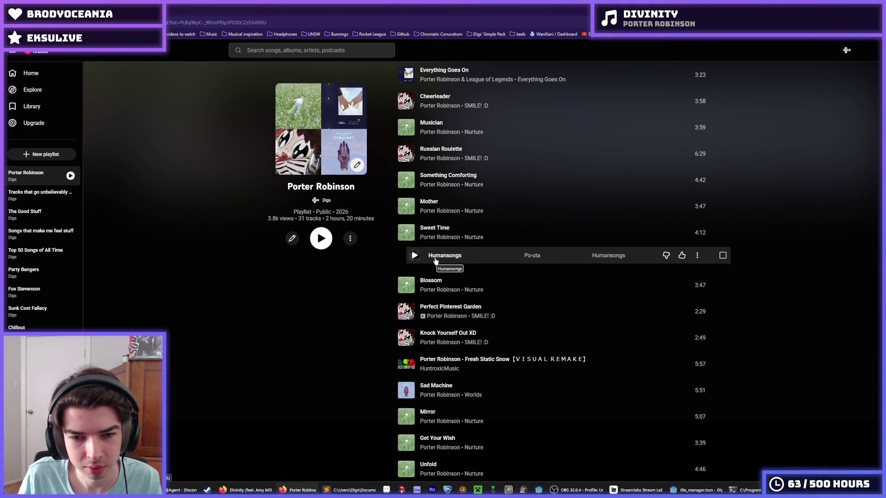
{"action": "scroll", "coordinate": [376, 295], "scroll_direction": "down", "scroll_amount": 1}
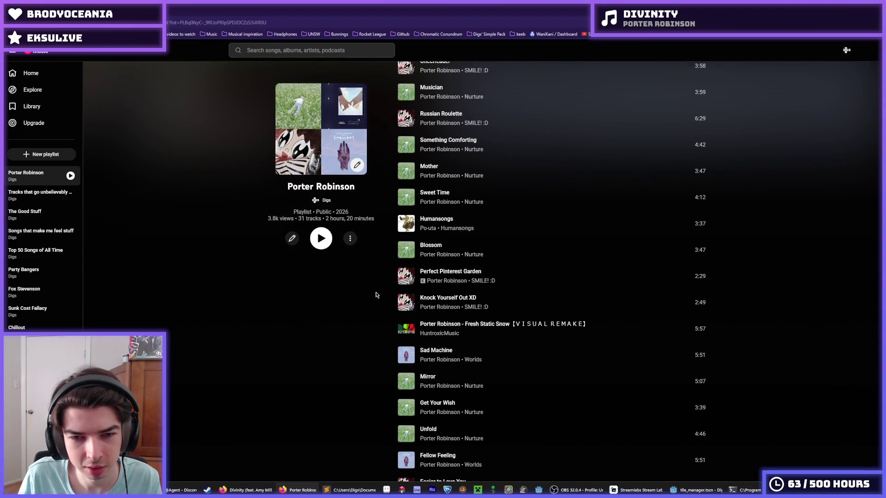
- Move Anniversary below Polygon Dust, the Fresh Static Snow remake, and Language after Unfold
{"action": "scroll", "coordinate": [376, 295], "scroll_direction": "up", "scroll_amount": 2}
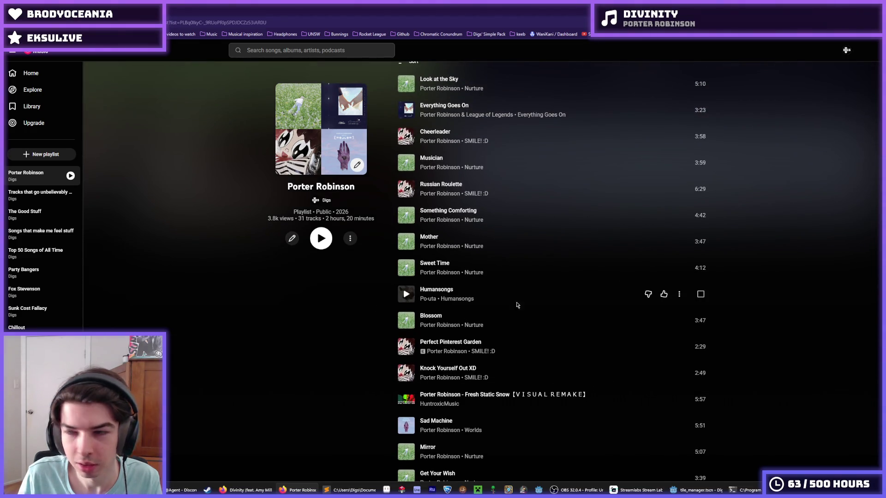
{"action": "scroll", "coordinate": [678, 187], "scroll_direction": "down", "scroll_amount": 10}
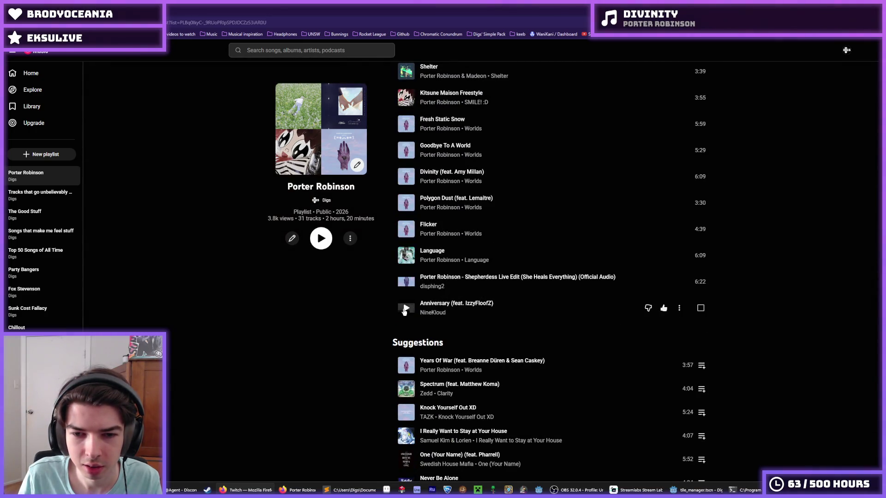
{"action": "mouse_move", "coordinate": [405, 312]}
{"action": "left_mouse_down"}
{"action": "mouse_move", "coordinate": [406, 217]}
{"action": "mouse_move", "coordinate": [402, 276]}
{"action": "mouse_move", "coordinate": [406, 254]}
{"action": "mouse_move", "coordinate": [414, 280]}
{"action": "mouse_move", "coordinate": [412, 233]}
{"action": "left_mouse_up"}
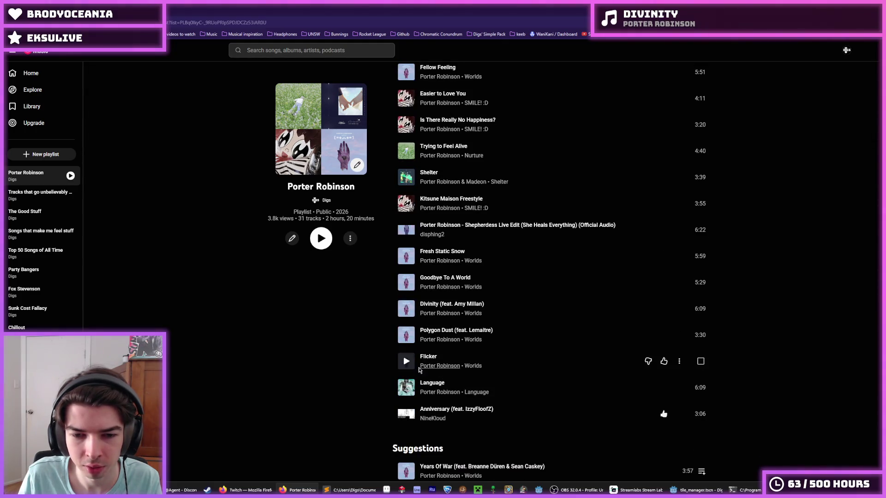
{"action": "mouse_move", "coordinate": [406, 388]}
{"action": "left_mouse_down"}
{"action": "mouse_move", "coordinate": [421, 285]}
{"action": "mouse_move", "coordinate": [430, 397]}
{"action": "mouse_move", "coordinate": [434, 266]}
{"action": "mouse_move", "coordinate": [429, 326]}
{"action": "mouse_move", "coordinate": [429, 316]}
{"action": "left_mouse_up"}
{"action": "mouse_move", "coordinate": [418, 187]}
{"action": "left_mouse_down"}
{"action": "mouse_move", "coordinate": [418, 140]}
{"action": "mouse_move", "coordinate": [418, 314]}
{"action": "mouse_move", "coordinate": [417, 287]}
{"action": "left_mouse_up"}
- Reposition the Shepherdess live edit, check the final order, and switch back to Godot
{"action": "scroll", "coordinate": [411, 318], "scroll_direction": "up", "scroll_amount": 2}
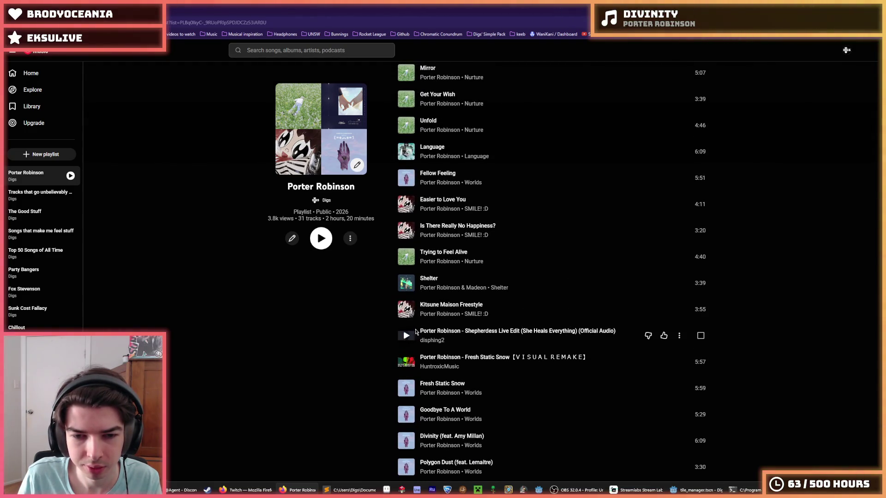
{"action": "mouse_move", "coordinate": [406, 339]}
{"action": "left_mouse_down"}
{"action": "mouse_move", "coordinate": [416, 257]}
{"action": "mouse_move", "coordinate": [415, 394]}
{"action": "mouse_move", "coordinate": [426, 303]}
{"action": "mouse_move", "coordinate": [429, 342]}
{"action": "mouse_move", "coordinate": [429, 313]}
{"action": "mouse_move", "coordinate": [427, 330]}
{"action": "left_mouse_up"}
{"action": "scroll", "coordinate": [407, 314], "scroll_direction": "down", "scroll_amount": 2}
{"action": "scroll", "coordinate": [429, 307], "scroll_direction": "up", "scroll_amount": 1}
{"action": "scroll", "coordinate": [429, 323], "scroll_direction": "up", "scroll_amount": 1}
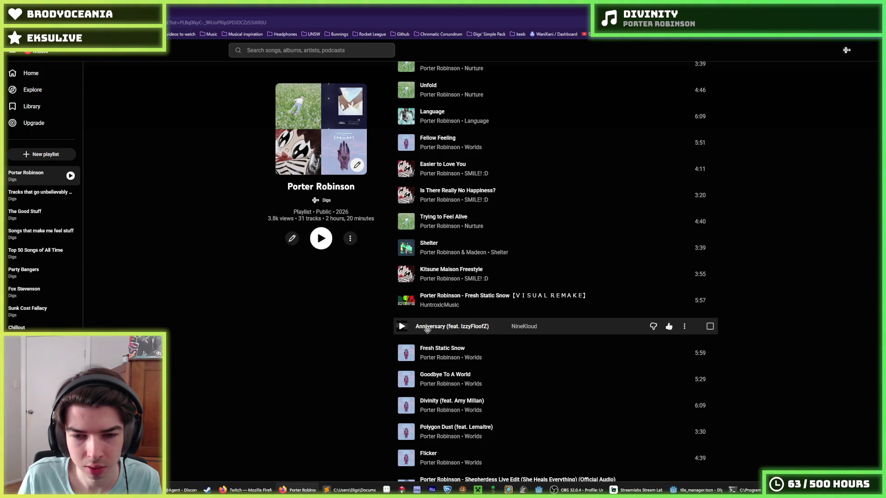
{"action": "scroll", "coordinate": [426, 351], "scroll_direction": "up", "scroll_amount": 3}
{"action": "mouse_move", "coordinate": [428, 329]}
{"action": "left_mouse_down"}
{"action": "mouse_move", "coordinate": [427, 361]}
{"action": "mouse_move", "coordinate": [429, 347]}
{"action": "mouse_move", "coordinate": [434, 352]}
{"action": "mouse_move", "coordinate": [433, 245]}
{"action": "mouse_move", "coordinate": [435, 355]}
{"action": "mouse_move", "coordinate": [432, 317]}
{"action": "left_mouse_up"}
{"action": "scroll", "coordinate": [434, 268], "scroll_direction": "down", "scroll_amount": 5}
{"action": "scroll", "coordinate": [408, 351], "scroll_direction": "up", "scroll_amount": 10}
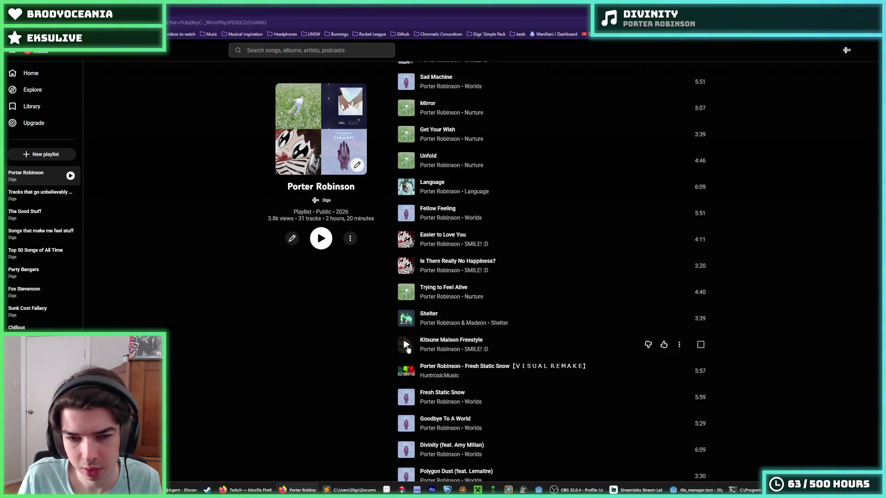
{"action": "scroll", "coordinate": [408, 351], "scroll_direction": "up", "scroll_amount": 3}
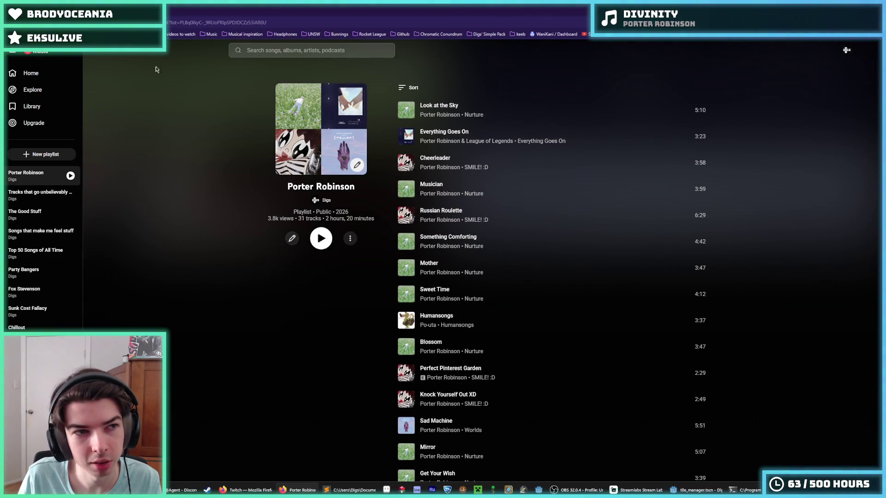
{"action": "key", "text": "alt+Tab"}
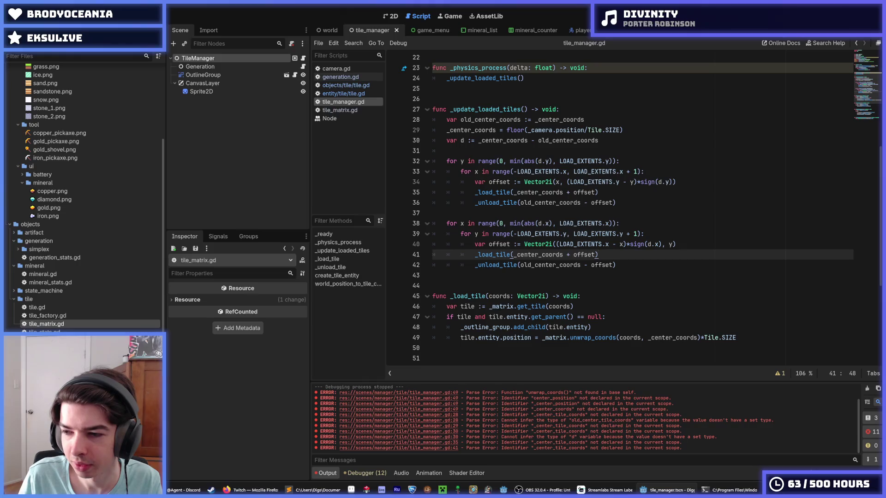
{"action": "key", "text": "alt+Tab"}
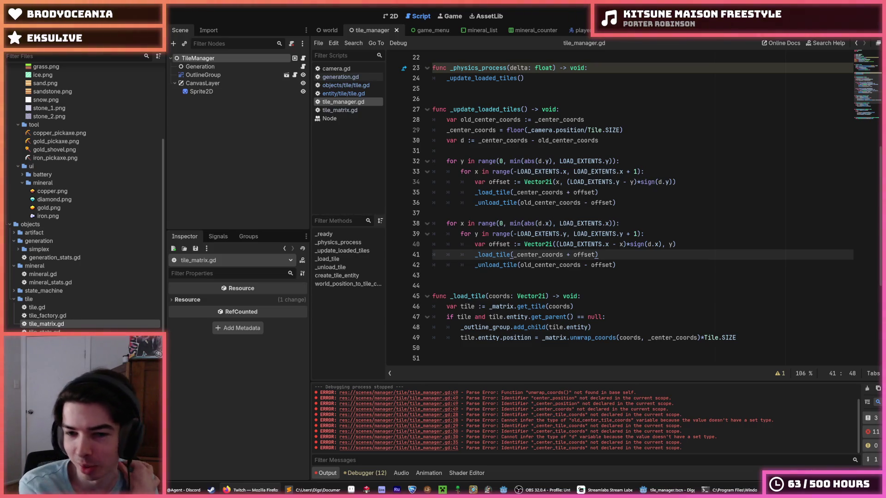
{"action": "left_click", "coordinate": [336, 70]}
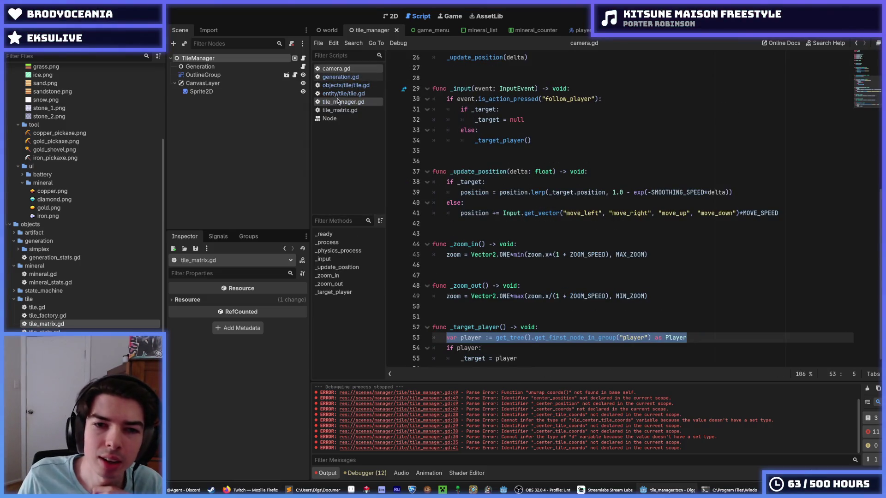
- Open tile_matrix.gd and highlight the center_position parameter of unwrap_coords
{"action": "left_click", "coordinate": [343, 101]}
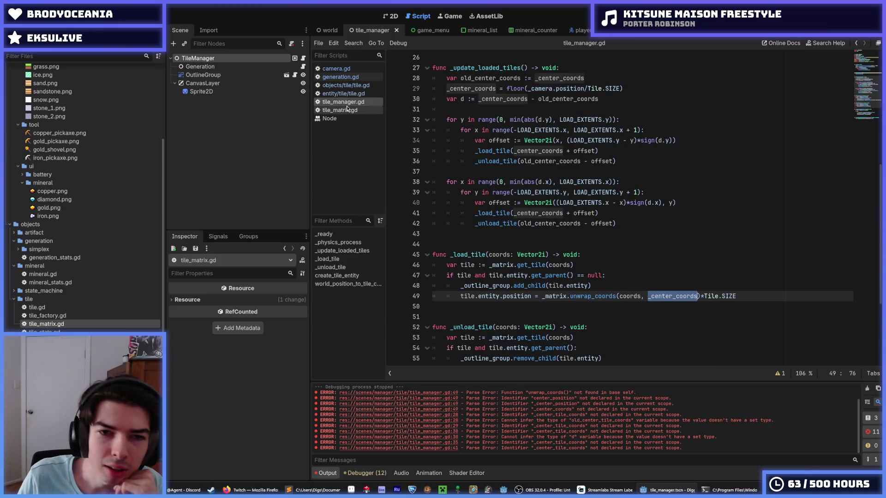
{"action": "left_click", "coordinate": [349, 110]}
{"action": "left_click", "coordinate": [592, 234]}
{"action": "double_click", "coordinate": [592, 234]}
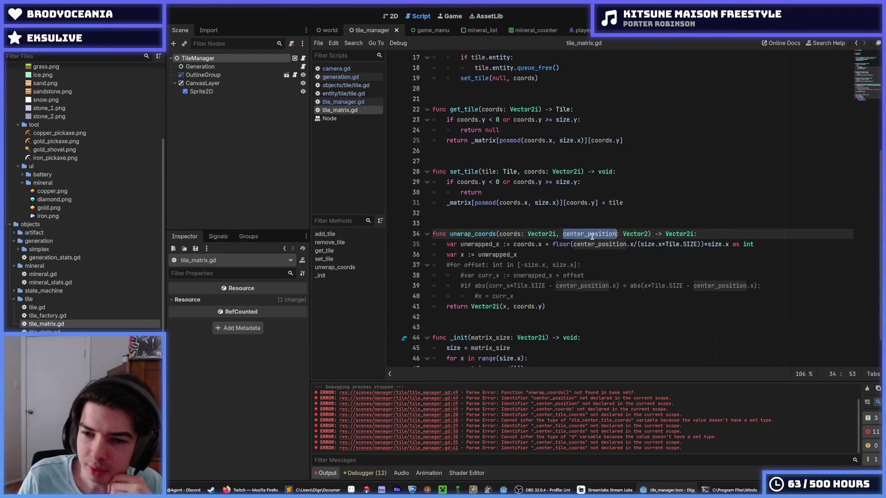
- Drop the Tile.SIZE factor and extra parentheses from the unwrapped_x calculation
{"action": "left_click", "coordinate": [632, 244]}
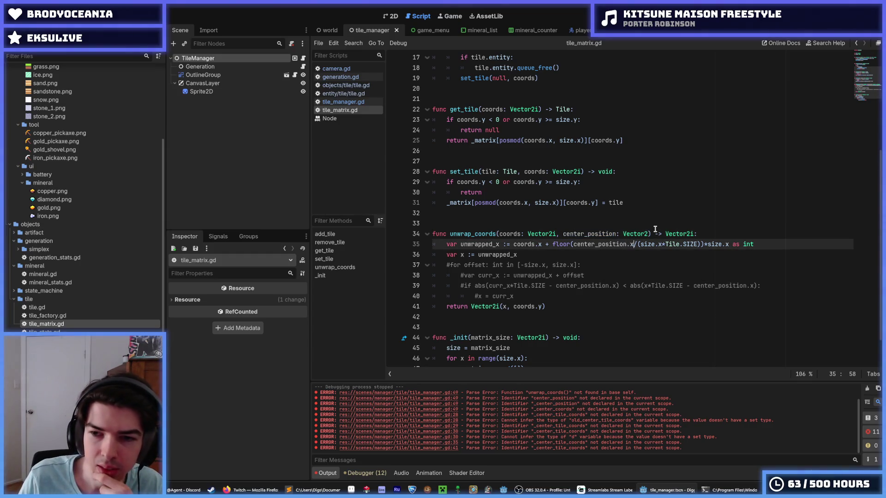
{"action": "left_click_drag", "start_coordinate": [662, 244], "coordinate": [697, 245]}
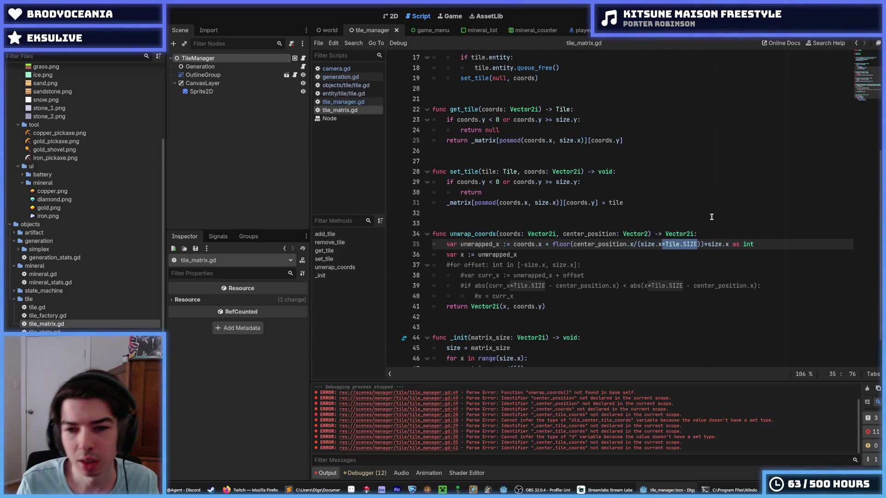
{"action": "key", "text": "BackSpace"}
{"action": "key", "text": "Left"}
{"action": "key", "text": "Left"}
{"action": "key", "text": "Left"}
{"action": "key", "text": "BackSpace"}
{"action": "key", "text": "Delete"}
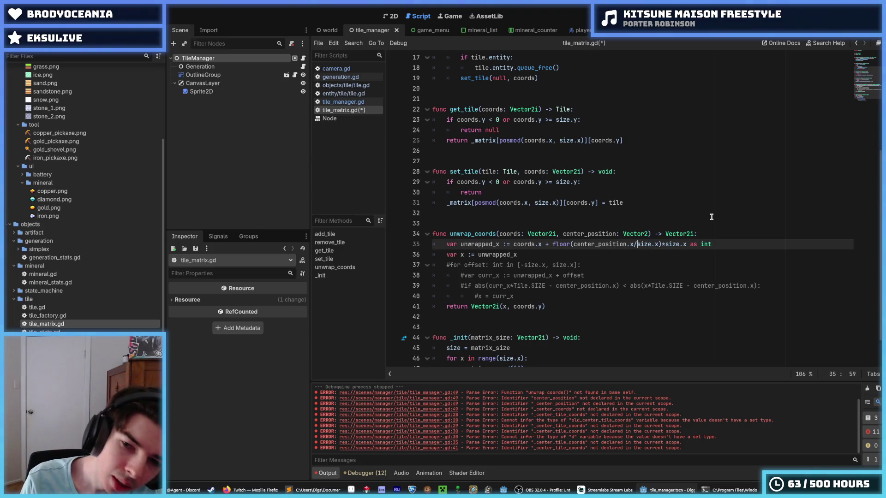
{"action": "key", "text": "Up"}
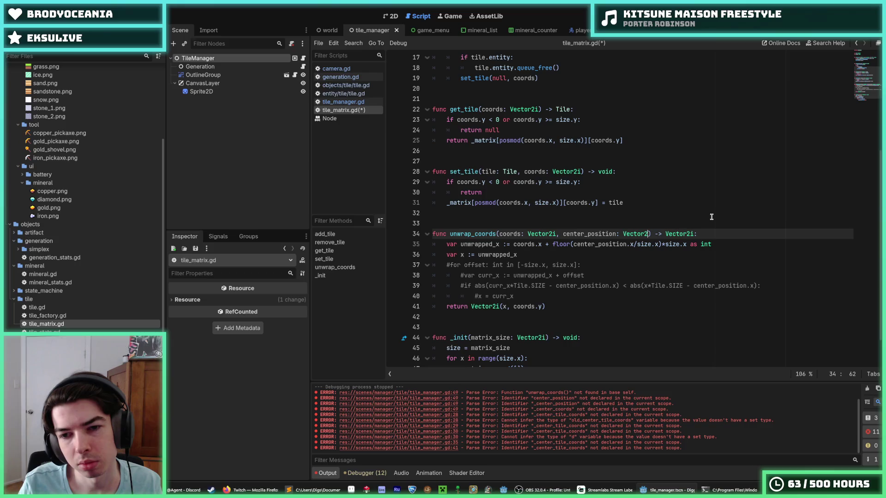
- Wrap center_position.x and size.x in float() conversions on the unwrapped_x line
{"action": "key", "text": "Down"}
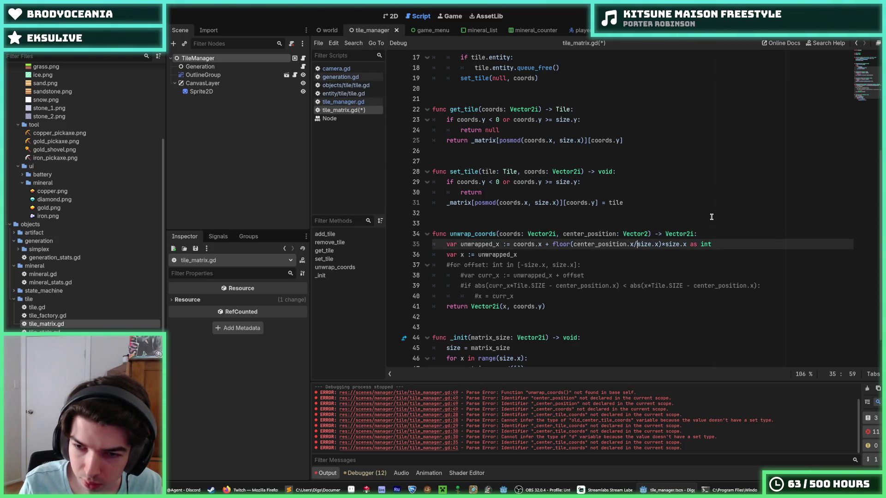
{"action": "key", "text": "ctrl+Left"}
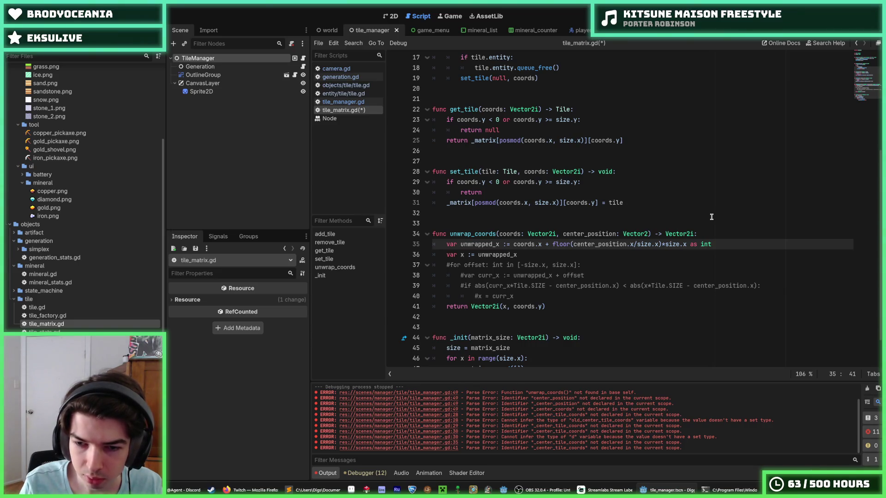
{"action": "type", "text": "float("}
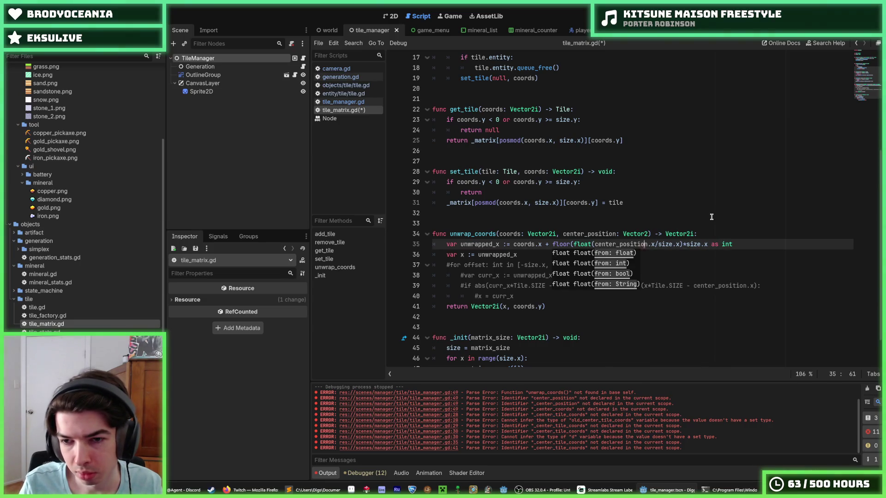
{"action": "key", "text": "ctrl+Right"}
{"action": "key", "text": "ctrl+Right"}
{"action": "key", "text": "ctrl+Right"}
{"action": "type", "text": ")"}
{"action": "key", "text": "Right"}
{"action": "type", "text": "float("}
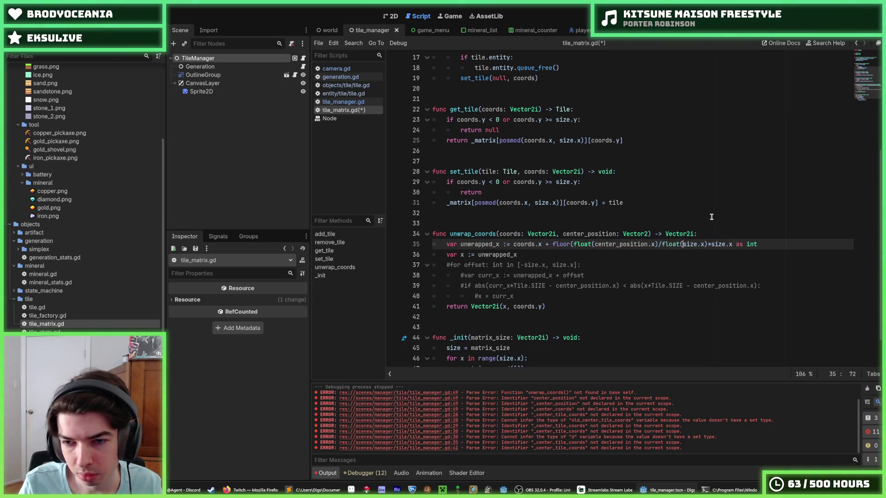
{"action": "key", "text": "Right"}
{"action": "key", "text": "Right"}
{"action": "key", "text": "Right"}
{"action": "key", "text": "Right"}
{"action": "key", "text": "Right"}
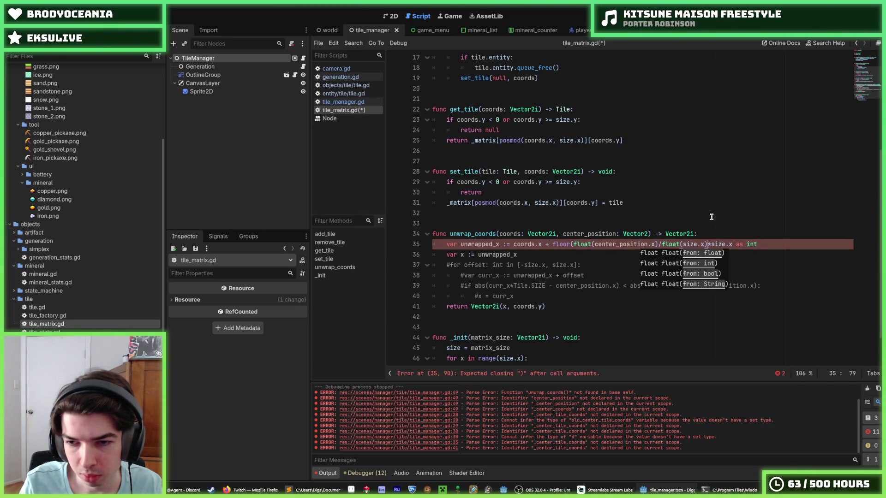
{"action": "type", "text": ")"}
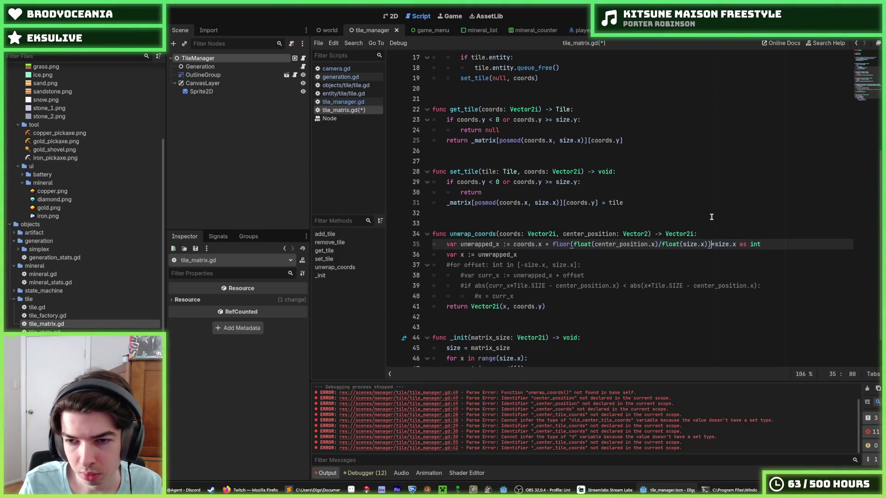
- Replace the float() calls with 'as float' casts on both operands and save
{"action": "key", "text": "Left"}
{"action": "key", "text": "Left"}
{"action": "key", "text": "Left"}
{"action": "key", "text": "Left"}
{"action": "key", "text": "Left"}
{"action": "key", "text": "Left"}
{"action": "key", "text": "BackSpace"}
{"action": "key", "text": "BackSpace"}
{"action": "key", "text": "BackSpace"}
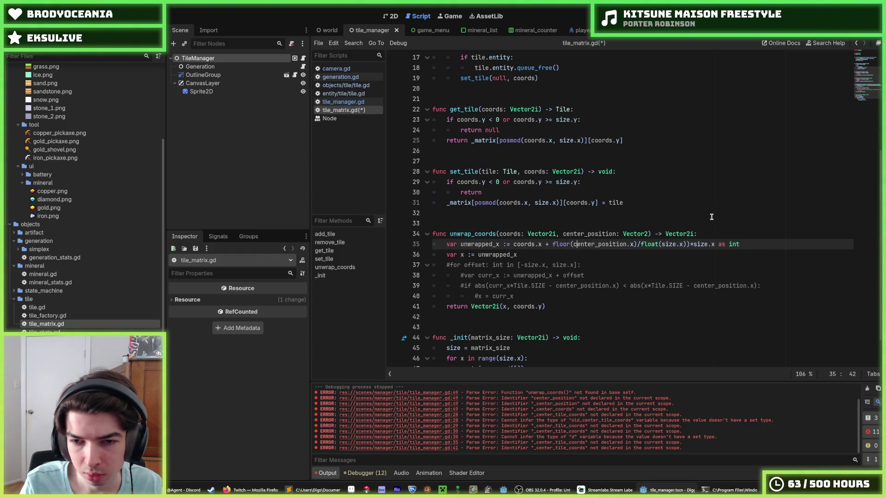
{"action": "key", "text": "Right"}
{"action": "key", "text": "Right"}
{"action": "key", "text": "Right"}
{"action": "type", "text": "as float"}
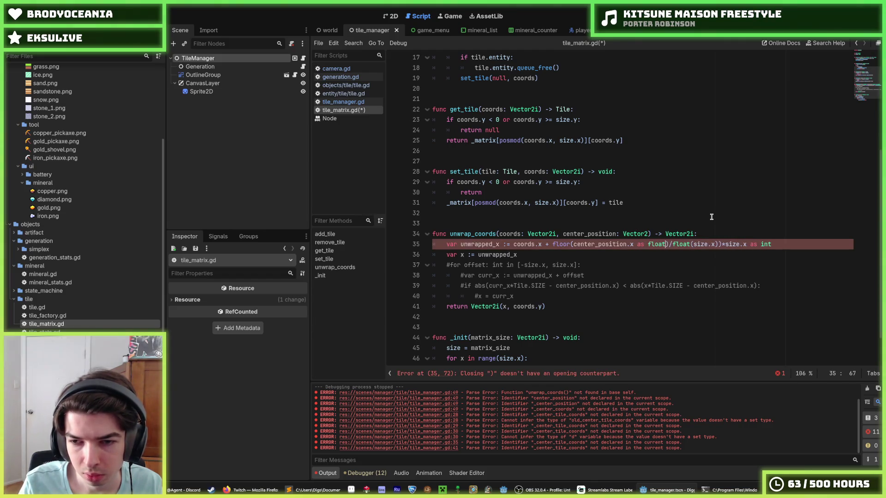
{"action": "key", "text": "Delete"}
{"action": "key", "text": "Delete"}
{"action": "key", "text": "Delete"}
{"action": "key", "text": "Right"}
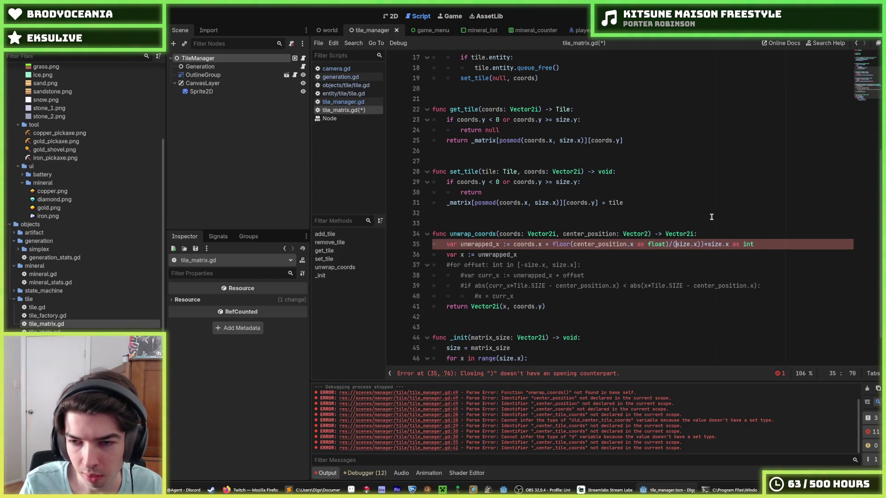
{"action": "key", "text": "BackSpace"}
{"action": "key", "text": "Right"}
{"action": "key", "text": "Right"}
{"action": "key", "text": "Right"}
{"action": "type", "text": "as float"}
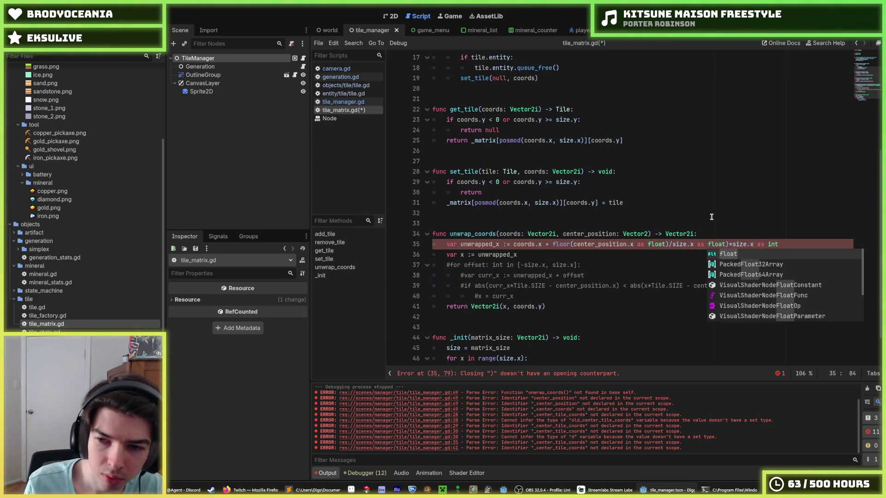
{"action": "key", "text": "ctrl+s"}
- Parenthesize center_position.x as float inside floor
{"action": "left_click", "coordinate": [707, 233]}
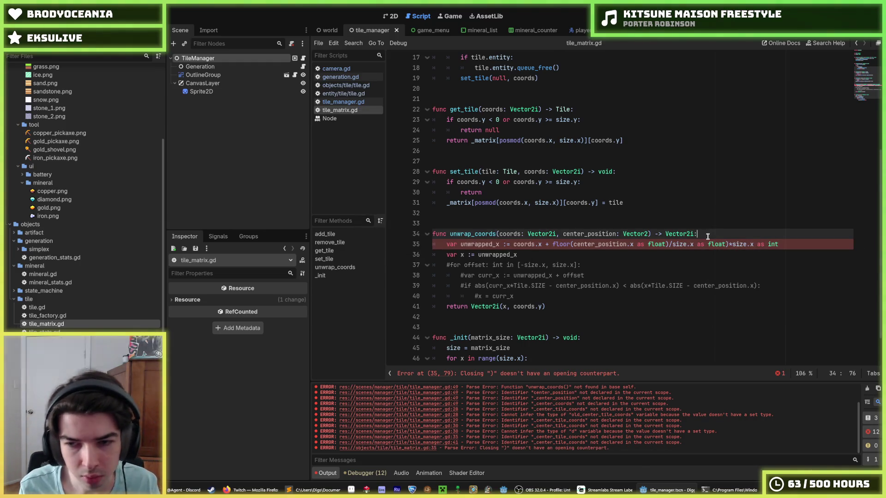
{"action": "left_click", "coordinate": [668, 244]}
{"action": "key", "text": "BackSpace"}
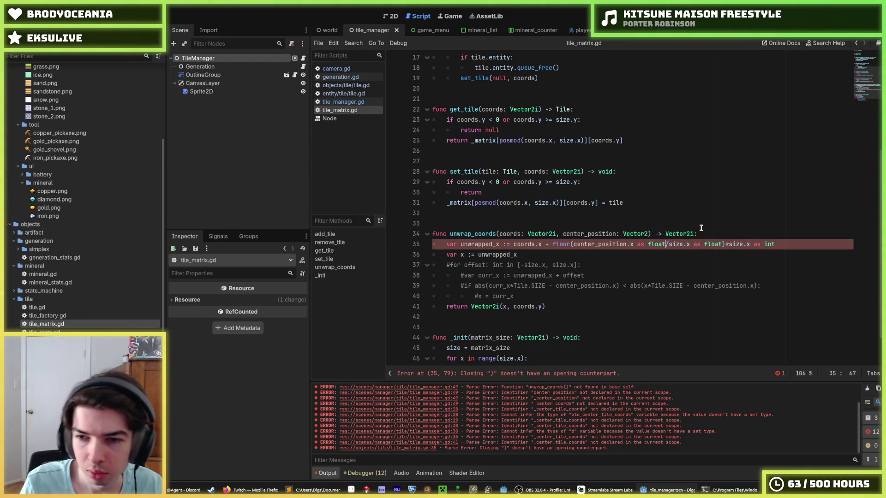
{"action": "type", "text": ")"}
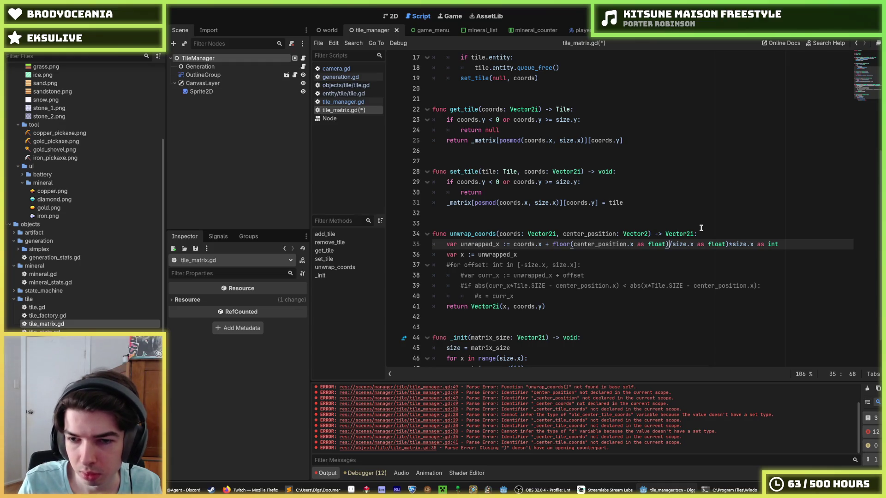
{"action": "left_click", "coordinate": [574, 244]}
{"action": "type", "text": "("}
- Parenthesize the size.x as float divisor, save tile_matrix.gd, and switch to tile_manager.gd
{"action": "left_click", "coordinate": [677, 244]}
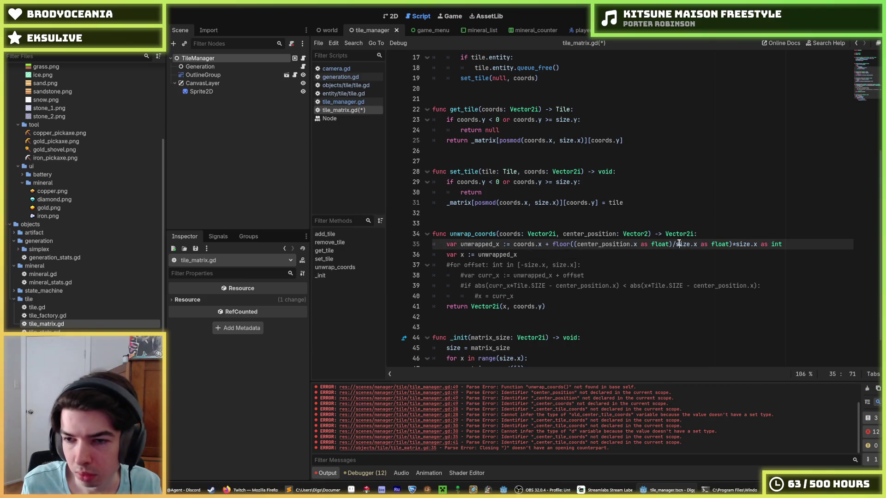
{"action": "key", "text": "Left"}
{"action": "type", "text": "("}
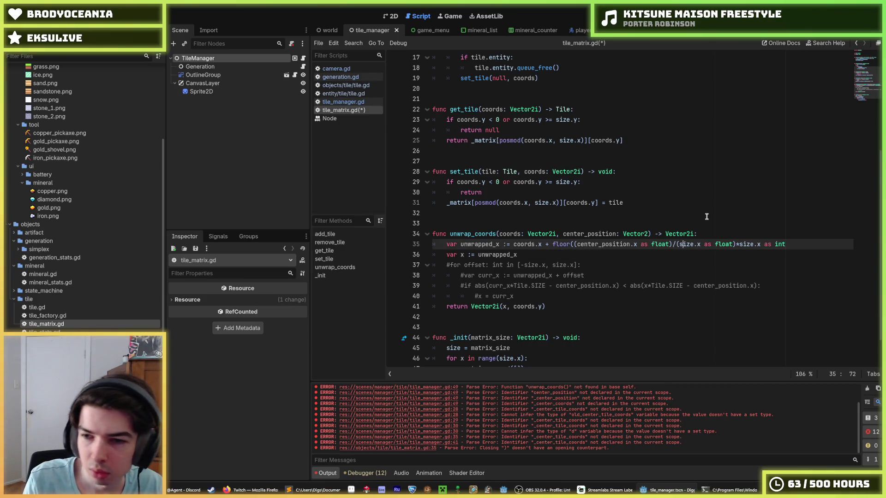
{"action": "key", "text": "Right"}
{"action": "key", "text": "Right"}
{"action": "key", "text": "Right"}
{"action": "type", "text": ")"}
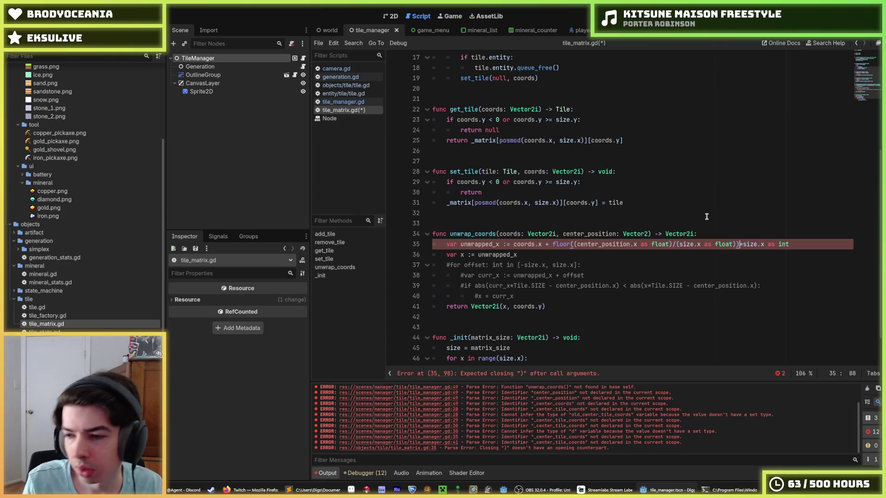
{"action": "key", "text": "ctrl+s"}
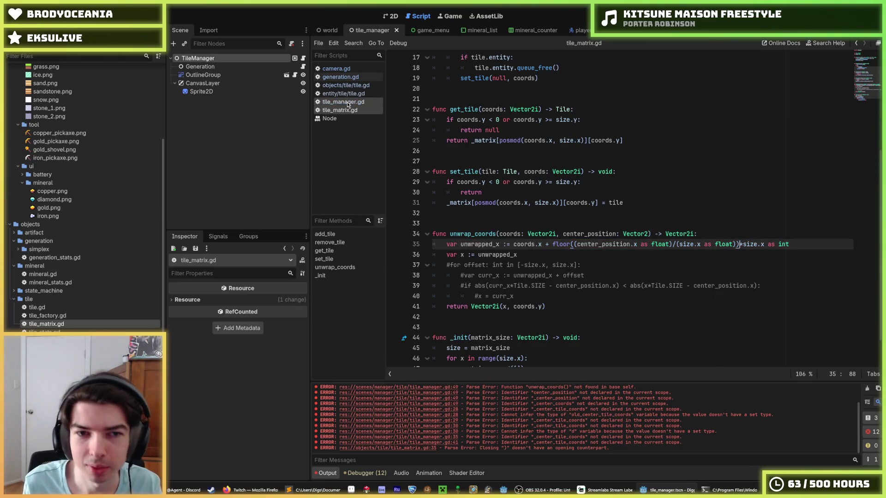
{"action": "left_click", "coordinate": [347, 102]}
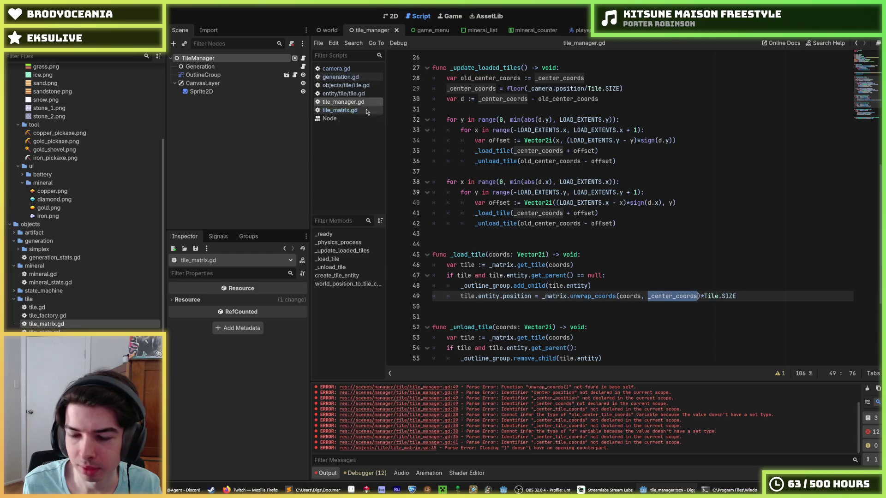
- Check the _center_coords uses on lines 41, 48 and 49 of tile_manager.gd
{"action": "left_click", "coordinate": [627, 286]}
{"action": "double_click", "coordinate": [649, 296]}
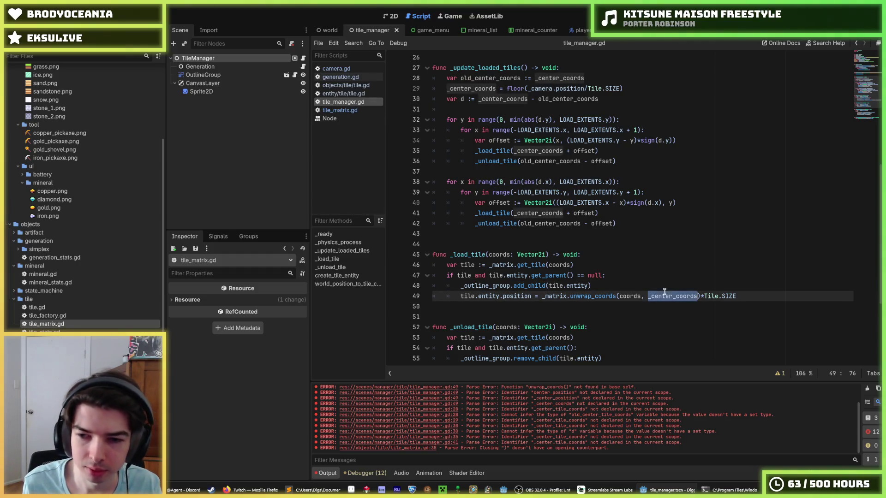
{"action": "left_click", "coordinate": [542, 213]}
{"action": "double_click", "coordinate": [541, 213]}
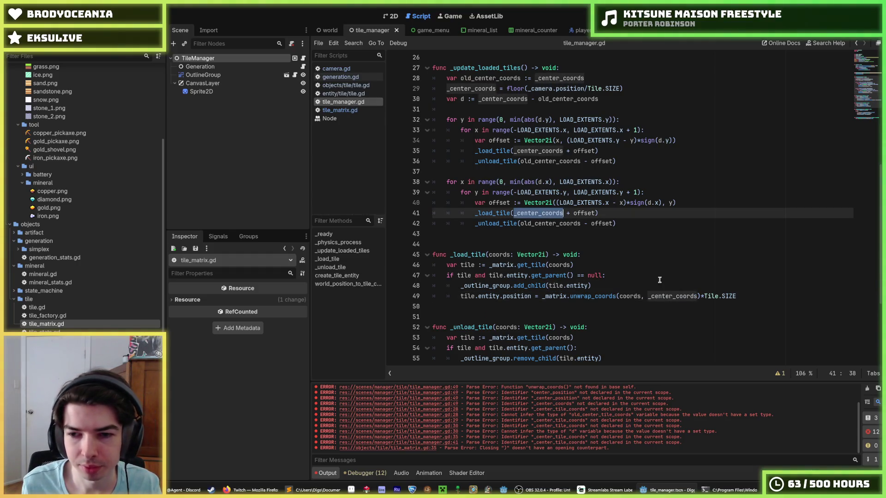
{"action": "left_click", "coordinate": [661, 285]}
- In tile_matrix.gd, change every center_position occurrence to center_coords via multi-select
{"action": "left_click", "coordinate": [356, 111]}
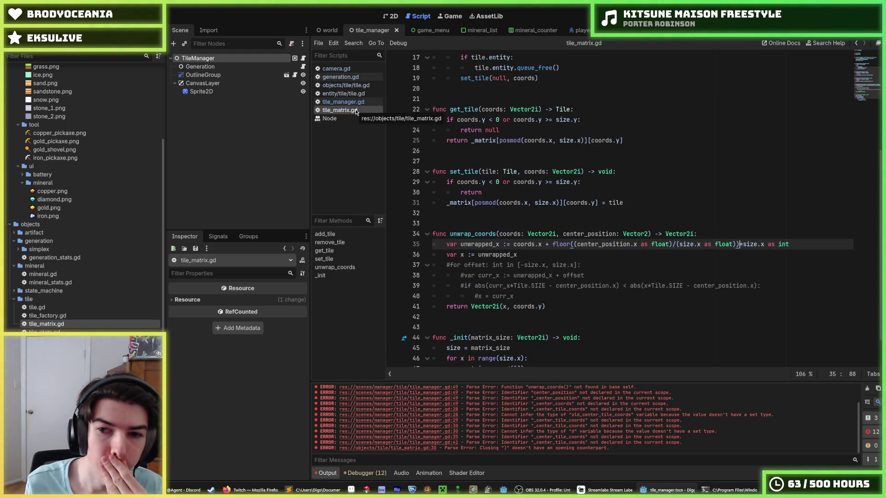
{"action": "double_click", "coordinate": [600, 233]}
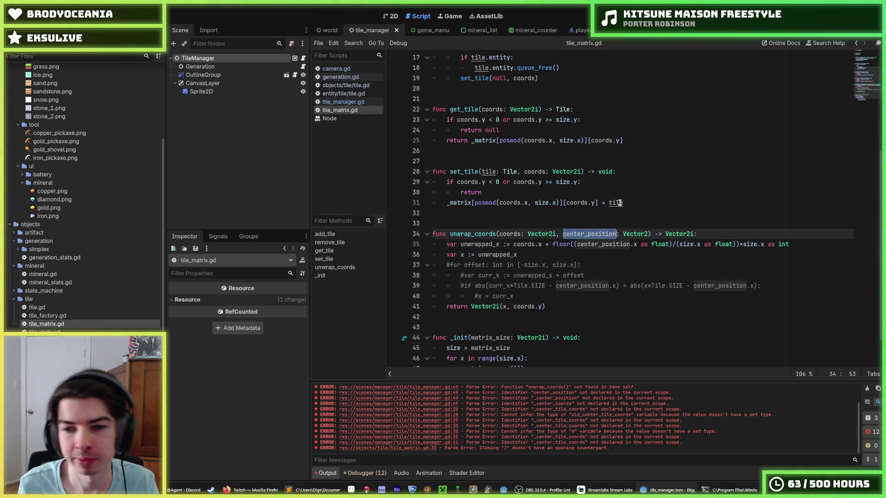
{"action": "key", "text": "ctrl+d"}
{"action": "key", "text": "ctrl+d"}
{"action": "key", "text": "ctrl+d"}
{"action": "type", "text": "coords"}
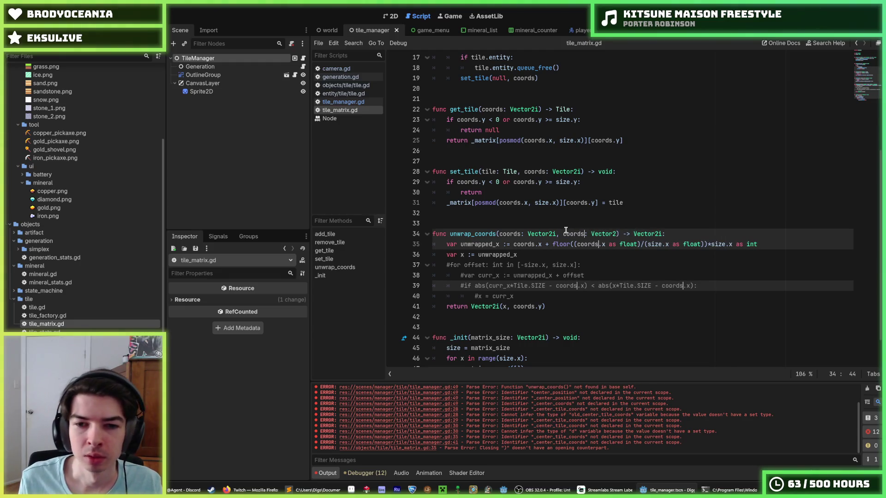
{"action": "key", "text": "ctrl+z"}
{"action": "type", "text": "center_coor"}
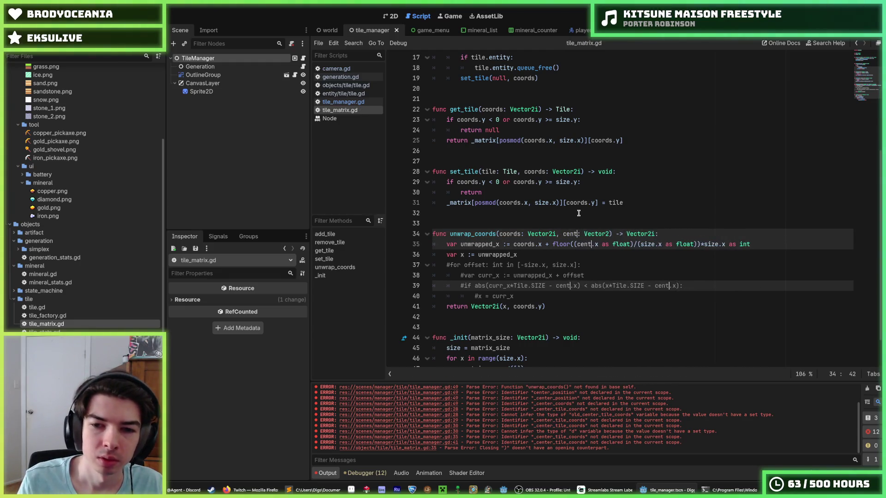
{"action": "type", "text": "ds"}
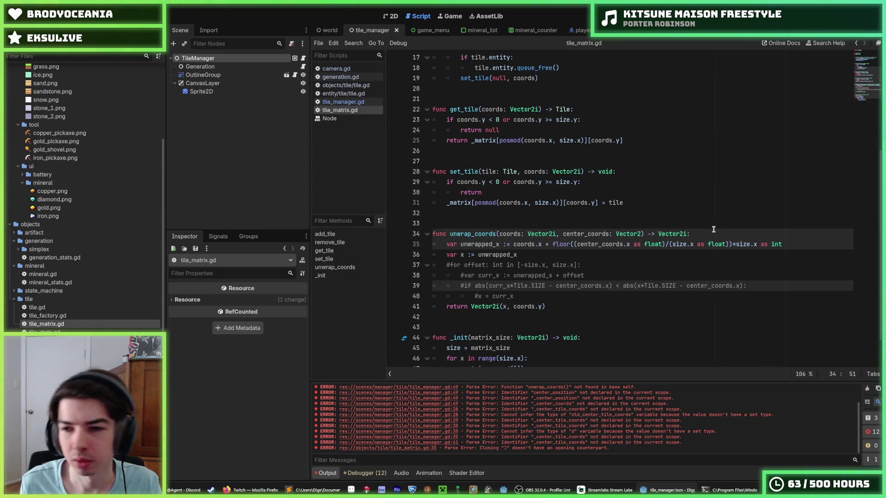
{"action": "left_click", "coordinate": [703, 234]}
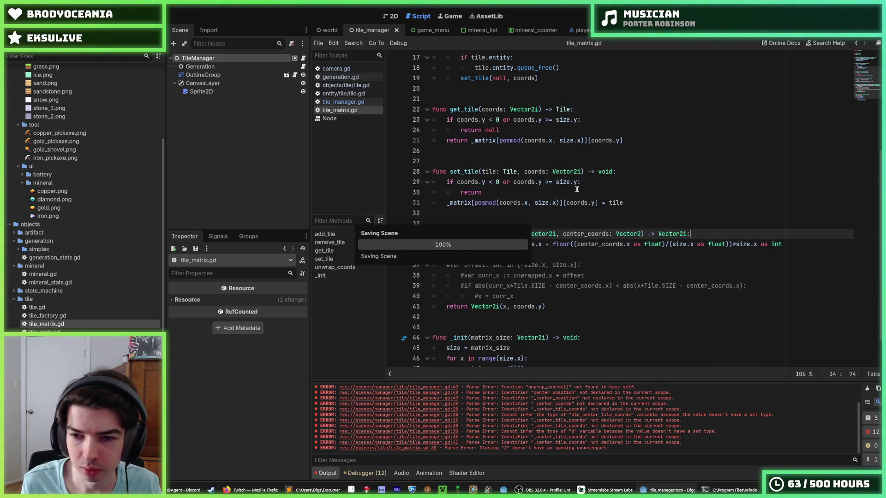
- Open tile_manager.gd with the caret at the end of line 46
{"action": "left_click", "coordinate": [360, 103]}
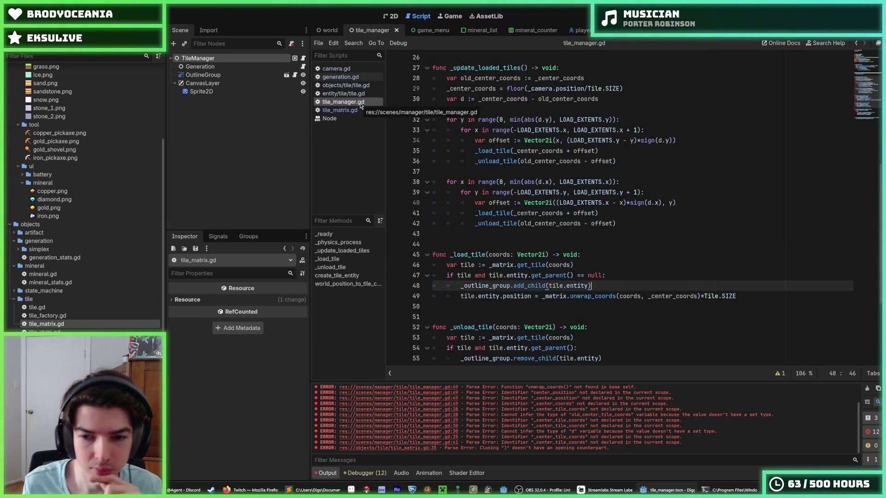
{"action": "left_click", "coordinate": [619, 276]}
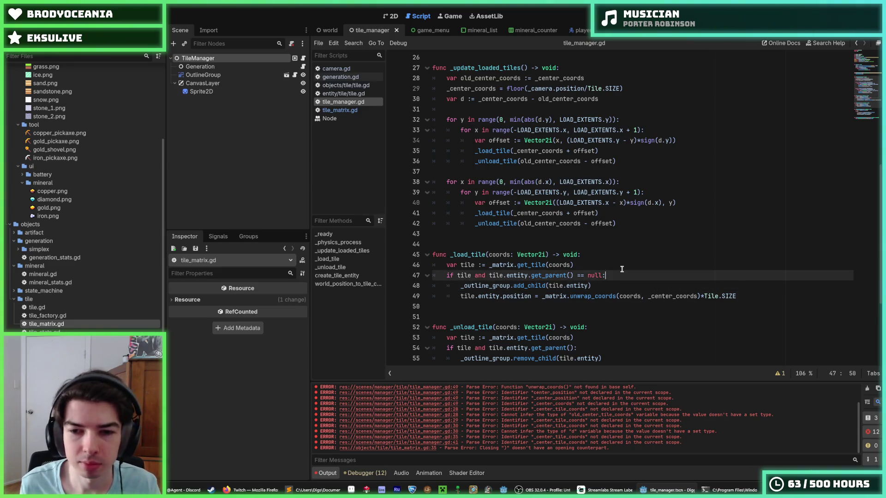
{"action": "left_click", "coordinate": [620, 269]}
- Save the scene and scripts, then switch over to the YouTube Music window
{"action": "key", "text": "ctrl+s"}
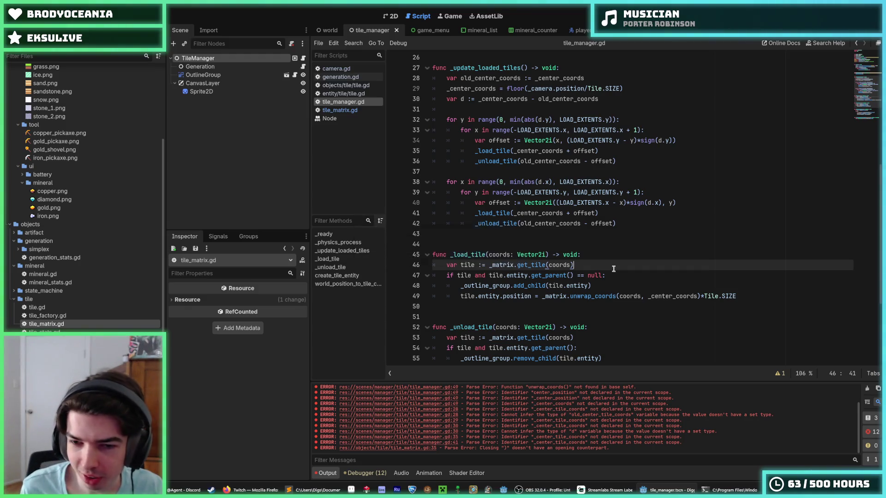
{"action": "key", "text": "ctrl+s"}
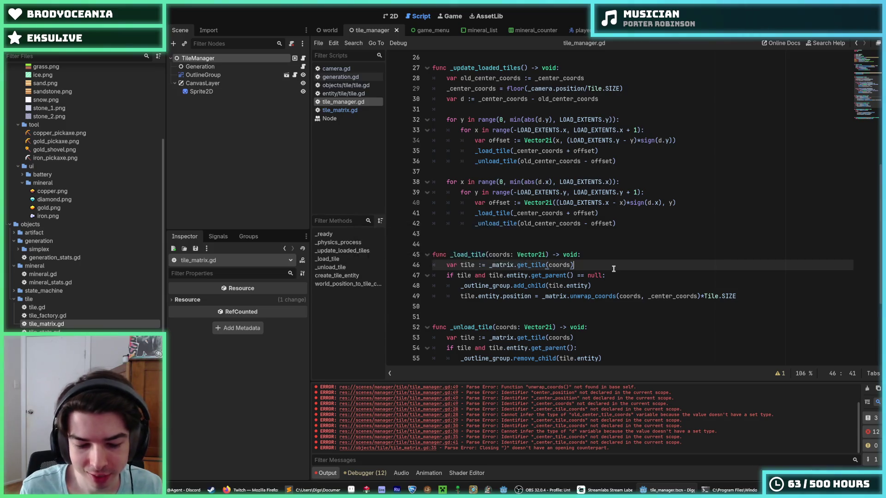
{"action": "key", "text": "ctrl+s"}
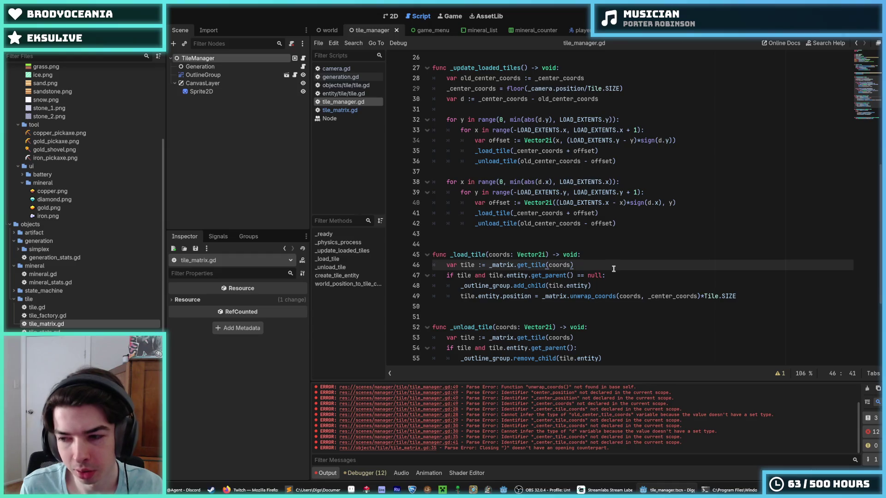
{"action": "key", "text": "ctrl+s"}
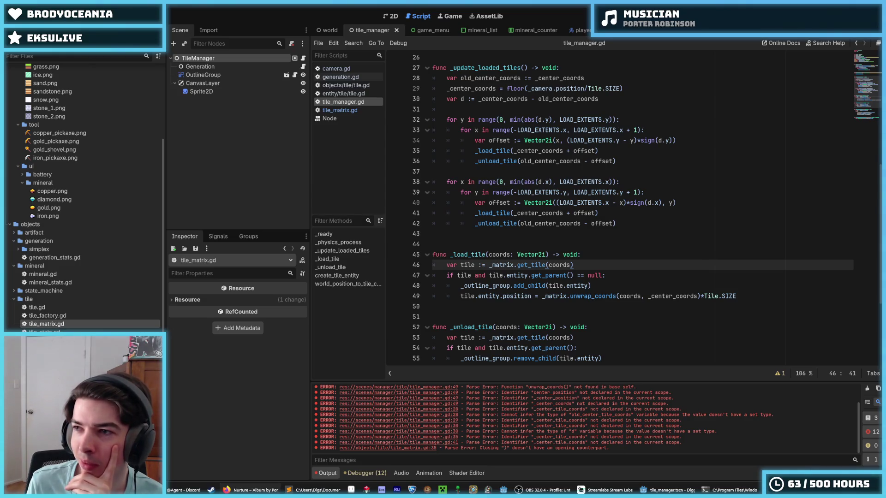
{"action": "key", "text": "super+shift+Left"}
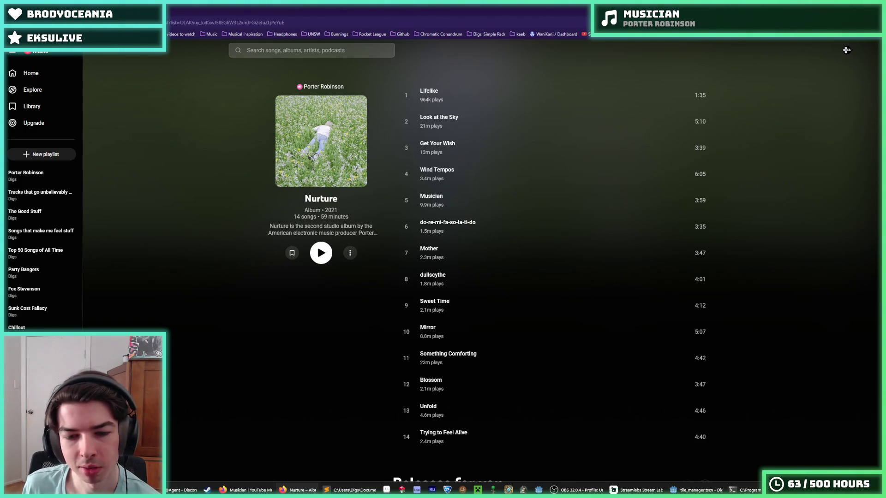
- Switch from the YouTube Music Nurture page back to the Godot script editor
{"action": "key", "text": "alt+Tab"}
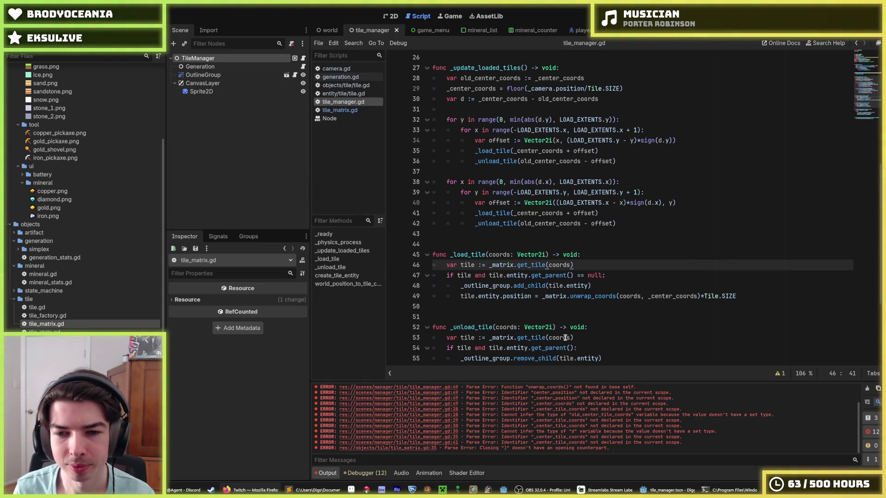
- Launch the Digger game, zoom in and out over the loaded tiles, then stop it
{"action": "left_click", "coordinate": [579, 303]}
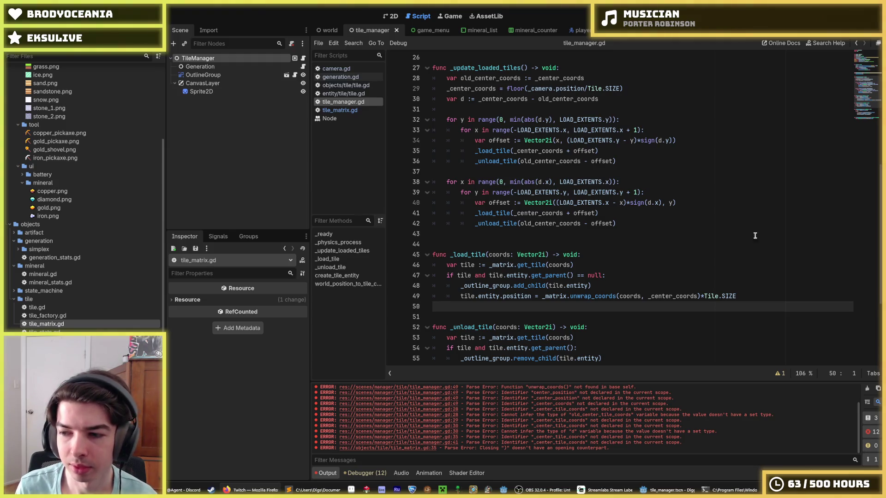
{"action": "scroll", "coordinate": [581, 313], "scroll_direction": "down", "scroll_amount": 2}
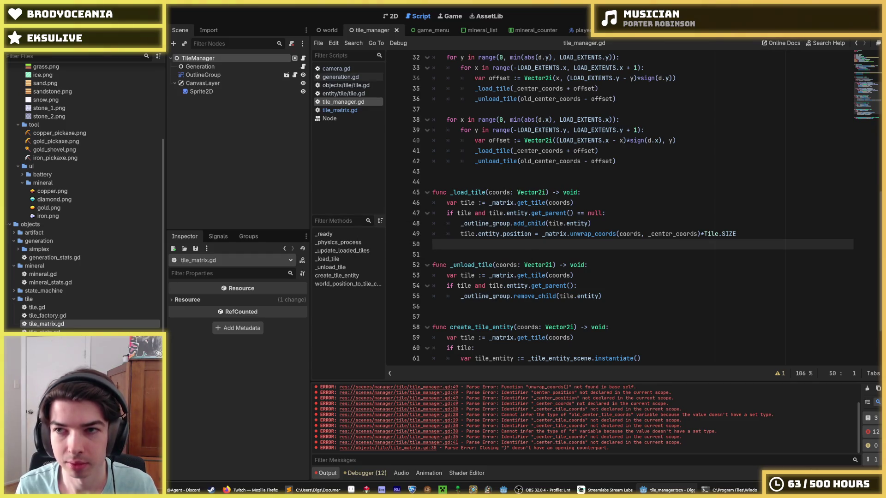
{"action": "key", "text": "F5"}
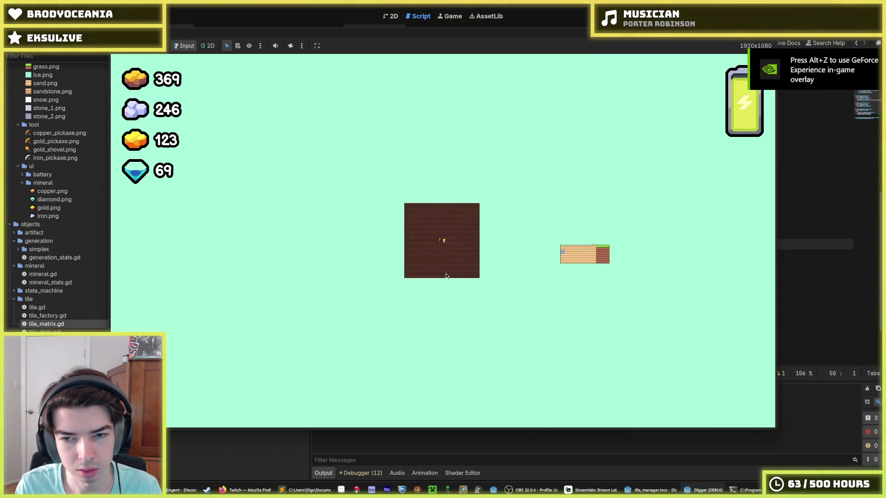
{"action": "scroll", "coordinate": [447, 276], "scroll_direction": "up", "scroll_amount": 3}
{"action": "scroll", "coordinate": [447, 276], "scroll_direction": "down", "scroll_amount": 2}
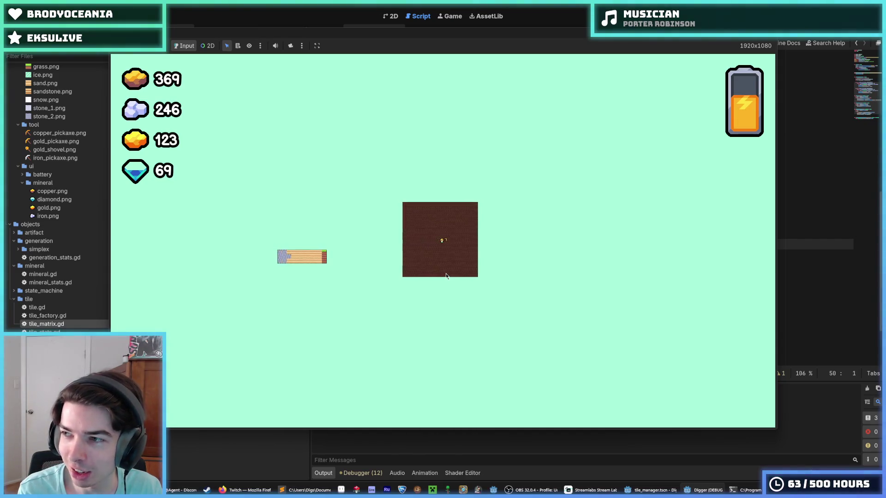
{"action": "scroll", "coordinate": [446, 276], "scroll_direction": "up", "scroll_amount": 1}
{"action": "scroll", "coordinate": [445, 276], "scroll_direction": "up", "scroll_amount": 2}
{"action": "scroll", "coordinate": [446, 276], "scroll_direction": "down", "scroll_amount": 3}
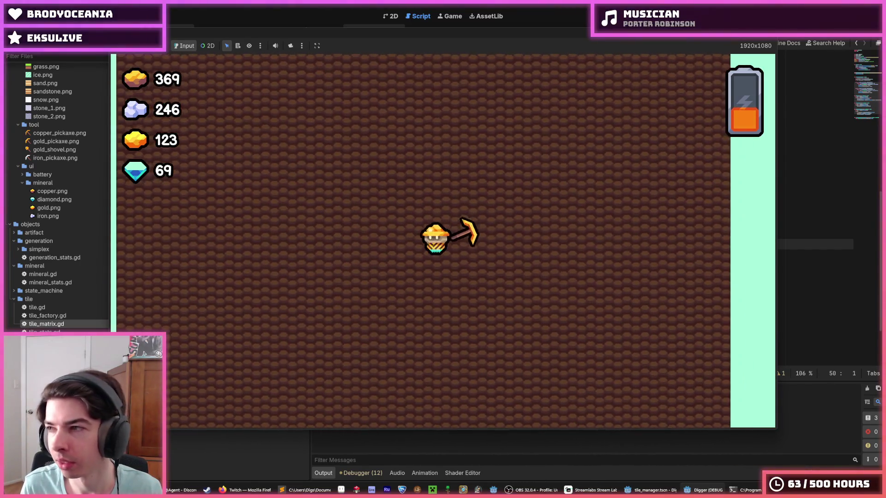
{"action": "key", "text": "F8"}
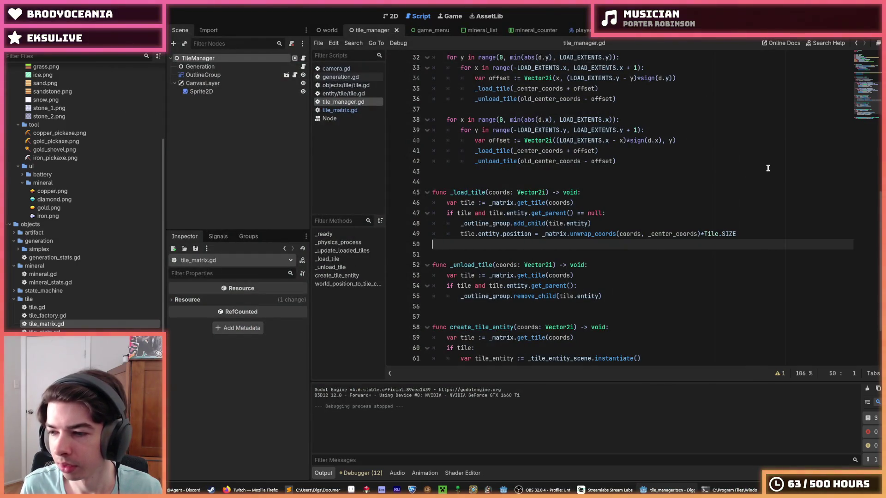
- Save, change LOAD_EXTENTS on line 9 to Vector2i(15, 10), and relaunch the game
{"action": "key", "text": "ctrl+s"}
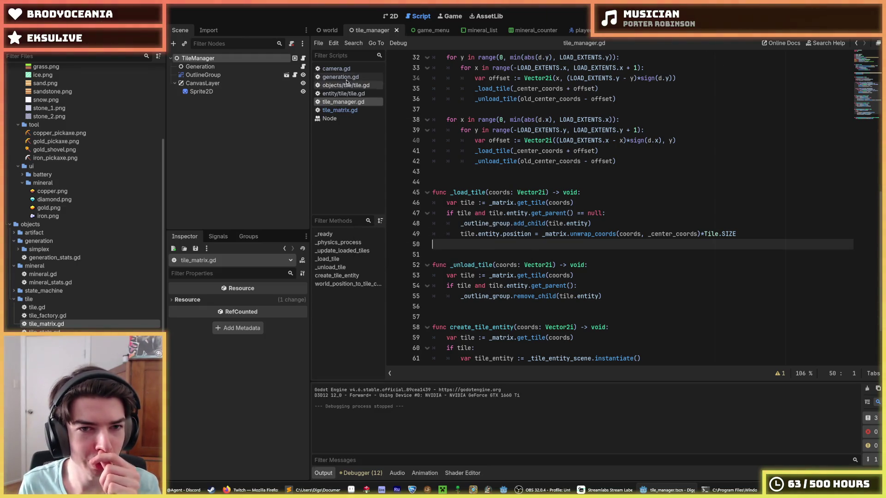
{"action": "scroll", "coordinate": [517, 137], "scroll_direction": "up", "scroll_amount": 10}
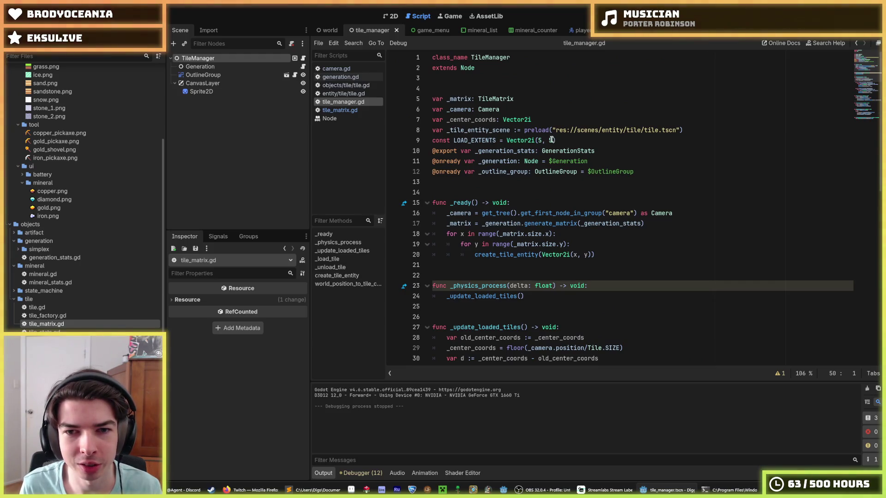
{"action": "double_click", "coordinate": [538, 140]}
{"action": "type", "text": "1"}
{"action": "left_click", "coordinate": [548, 140]}
{"action": "left_click", "coordinate": [548, 140]}
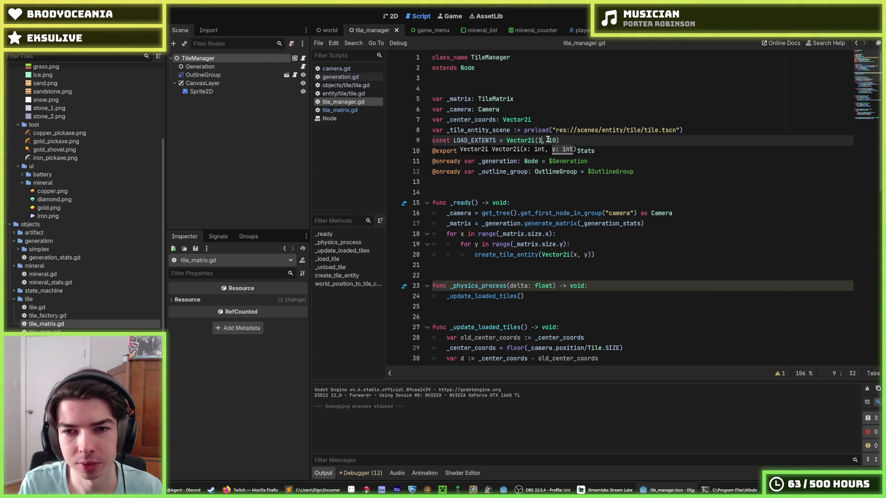
{"action": "type", "text": "0"}
{"action": "key", "text": "BackSpace"}
{"action": "type", "text": "5"}
{"action": "key", "text": "Right"}
{"action": "key", "text": "Right"}
{"action": "key", "text": "Right"}
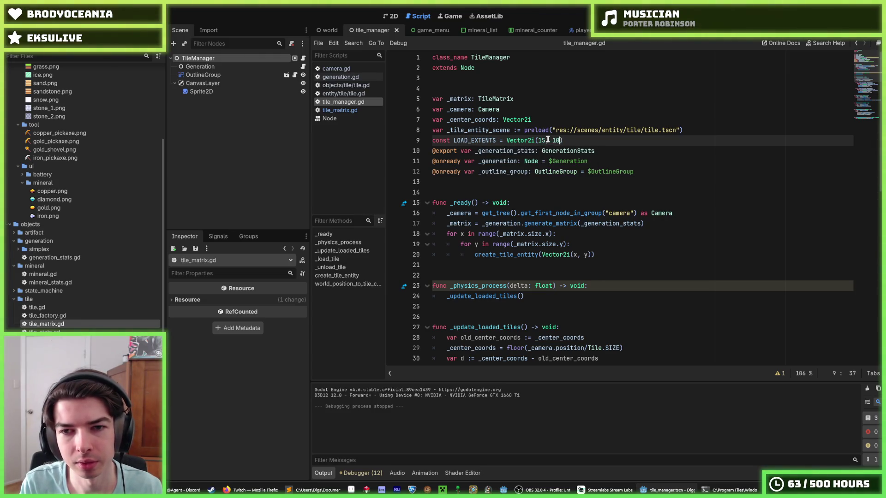
{"action": "key", "text": "F5"}
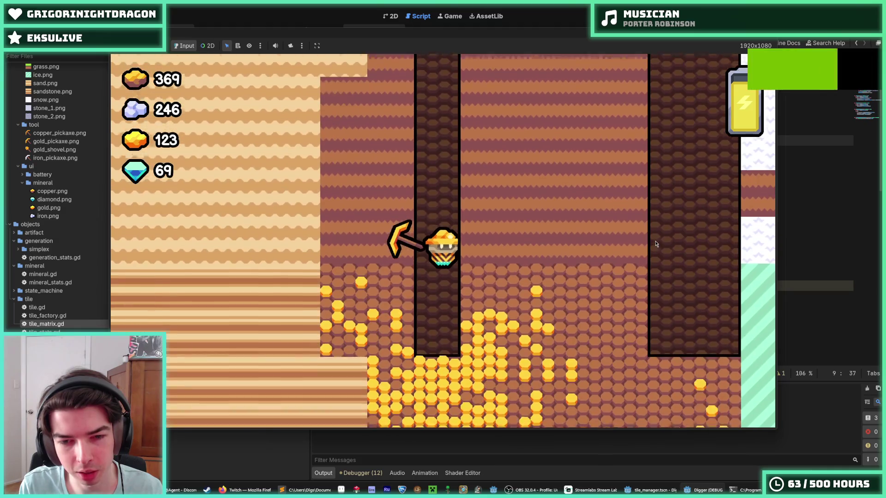
- Dig the miner through the surrounding gold tiles with the arrow keys
{"action": "key", "text": "Right"}
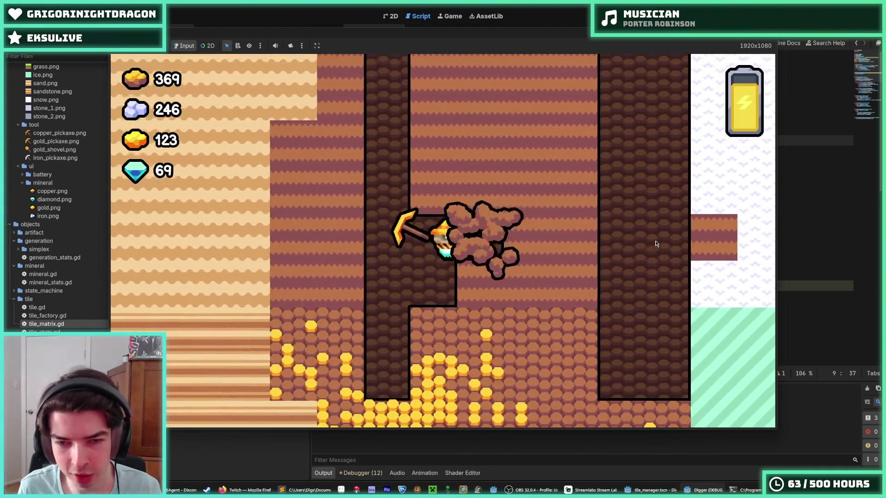
{"action": "key", "text": "Down"}
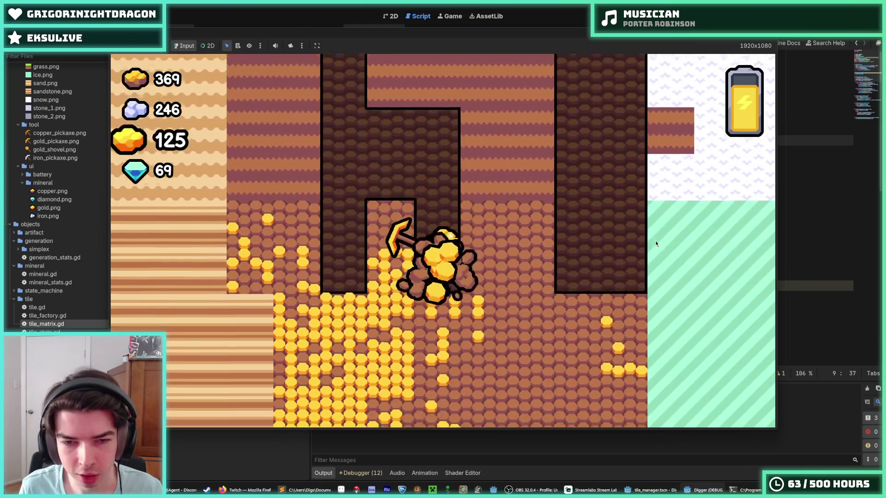
{"action": "key", "text": "Right"}
{"action": "key", "text": "Down"}
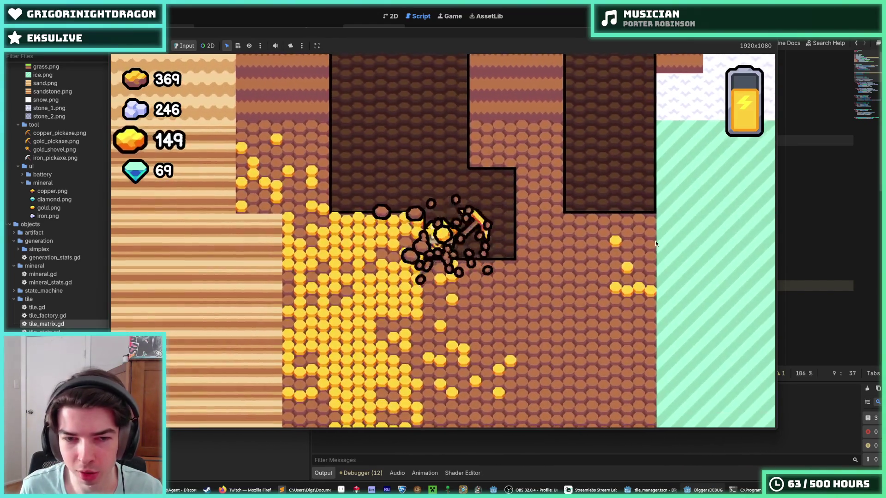
{"action": "key", "text": "Left"}
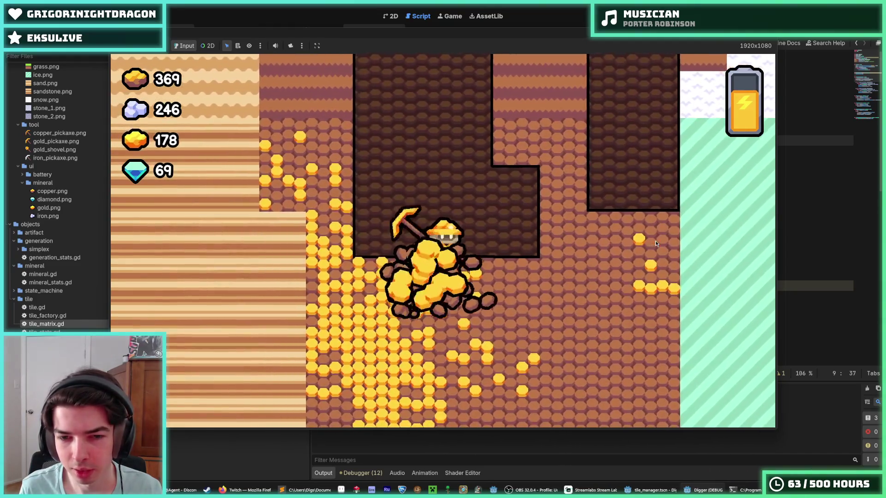
{"action": "key", "text": "Right"}
{"action": "key", "text": "Down"}
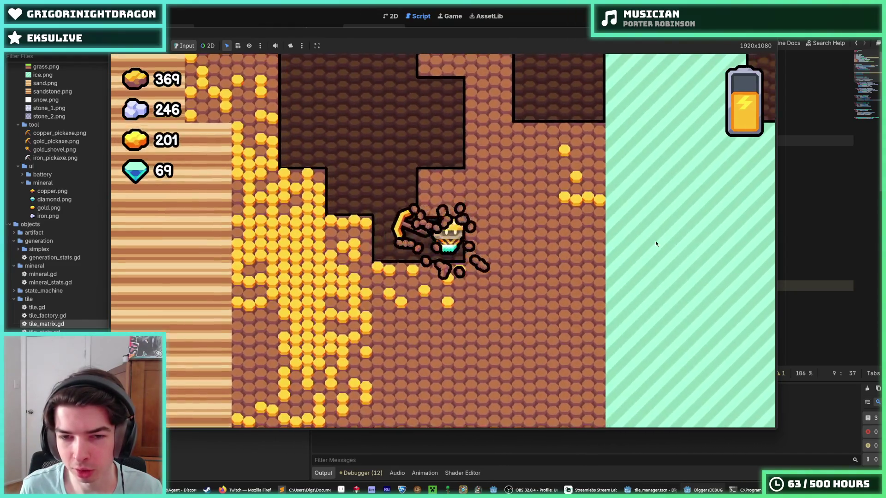
{"action": "key", "text": "Up"}
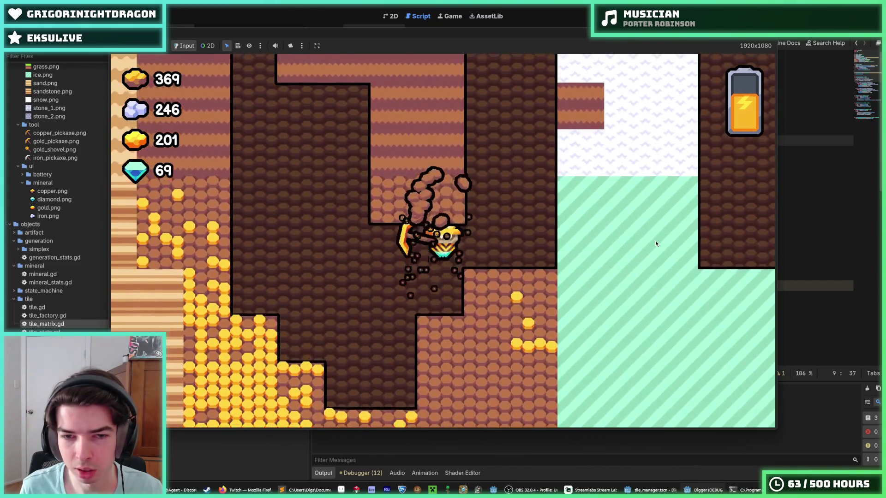
{"action": "key", "text": "Left"}
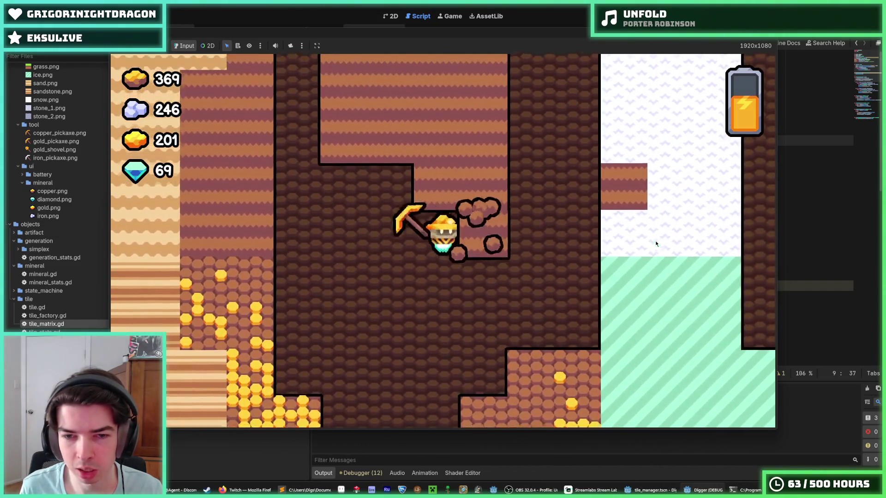
{"action": "key", "text": "Right"}
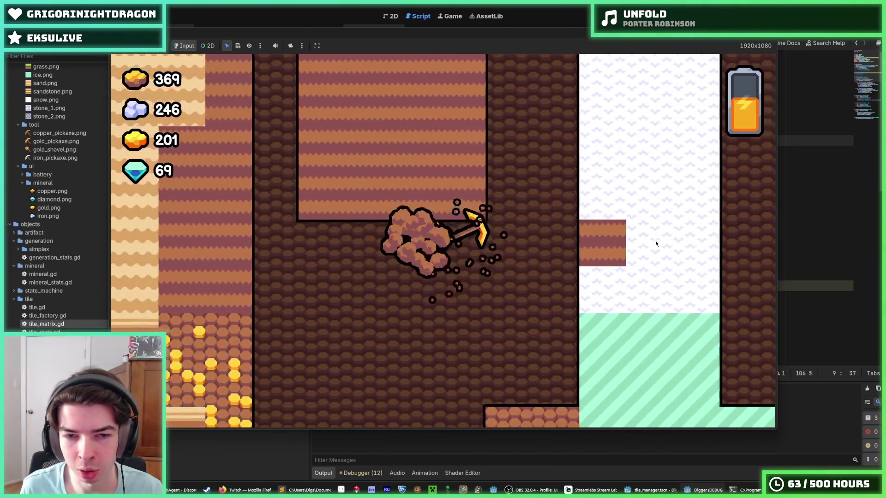
{"action": "key", "text": "Left"}
{"action": "key", "text": "Up"}
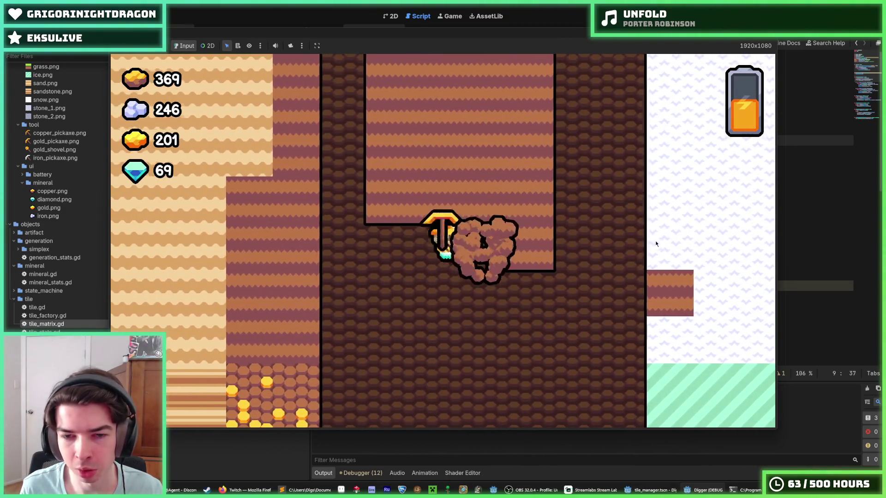
{"action": "key", "text": "Right"}
{"action": "key", "text": "Down"}
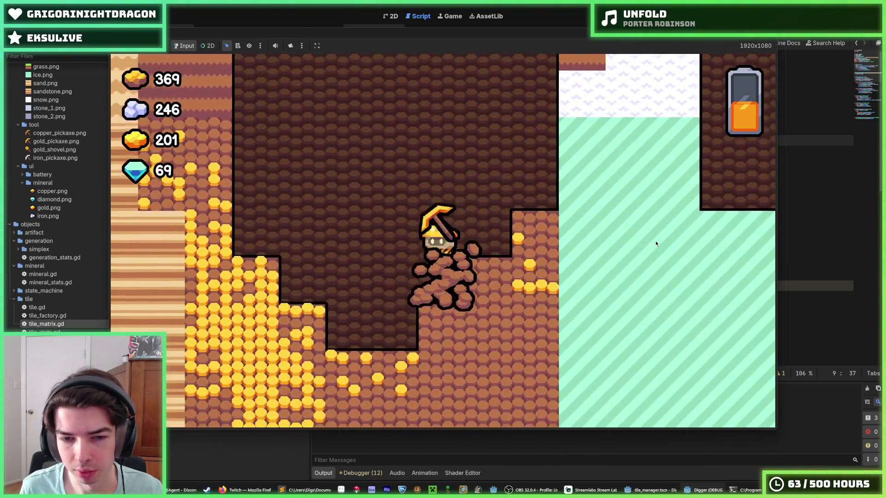
{"action": "key", "text": "Right"}
{"action": "key", "text": "Left"}
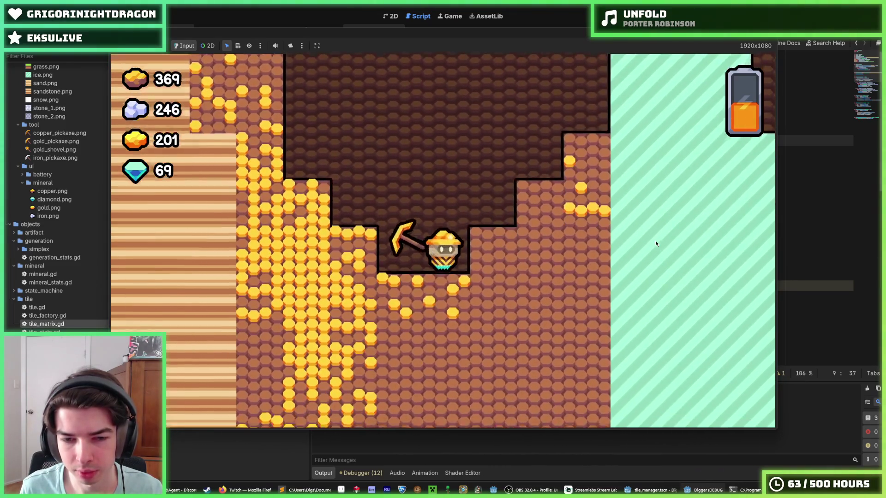
{"action": "key", "text": "Left"}
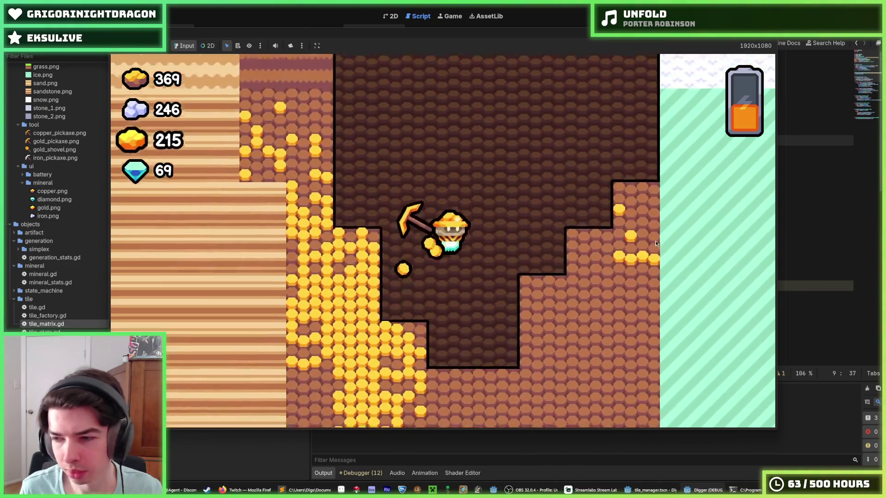
{"action": "key", "text": "Left"}
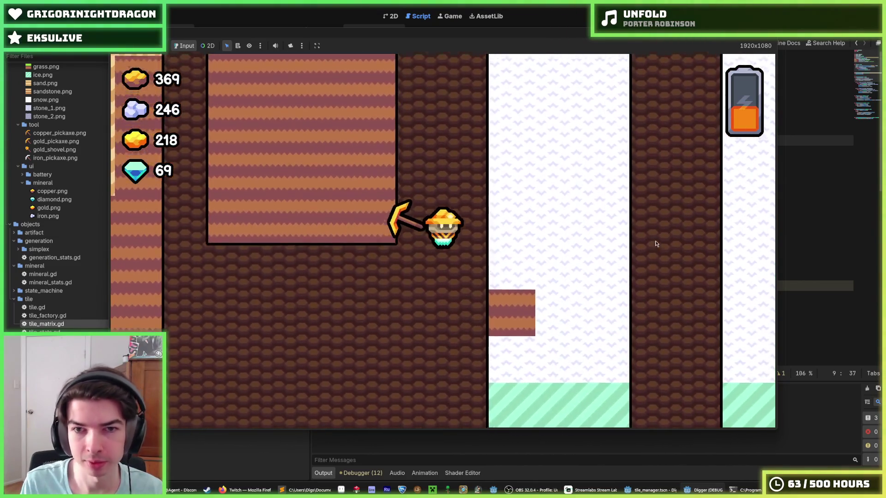
- Toggle the map overview with M, then zoom the camera in and out around the miner
{"action": "key", "text": "m"}
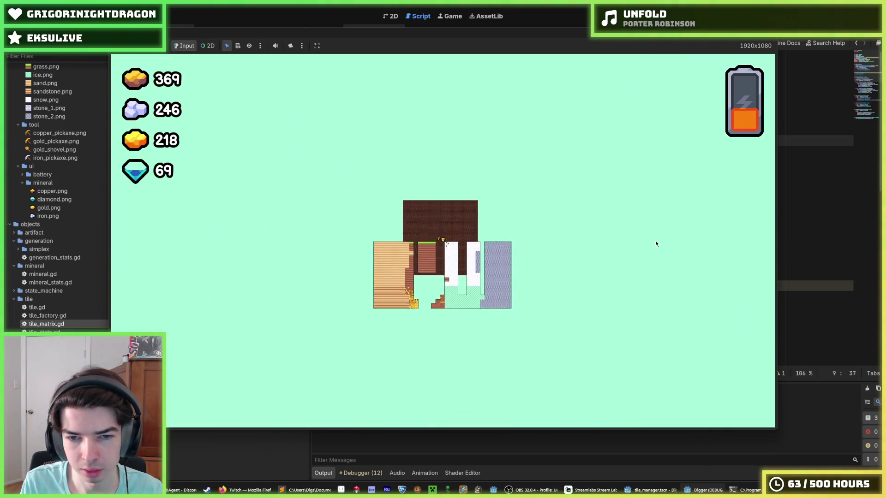
{"action": "key", "text": "m"}
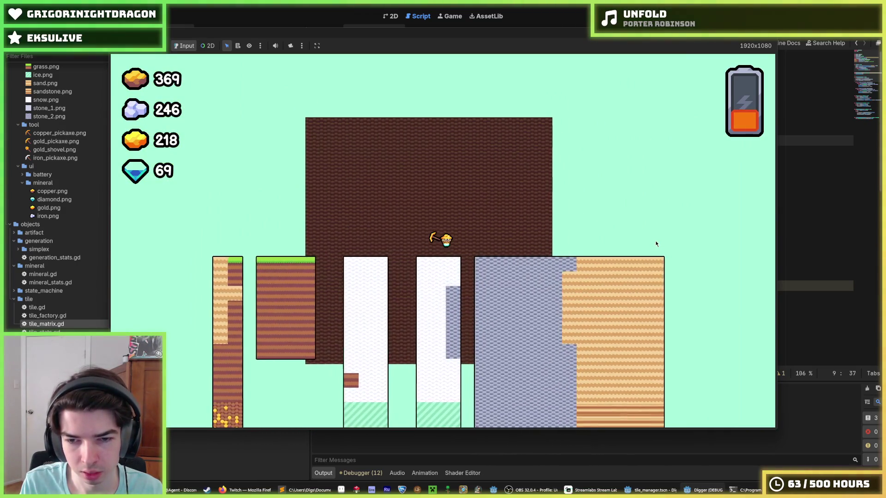
{"action": "key", "text": "Right"}
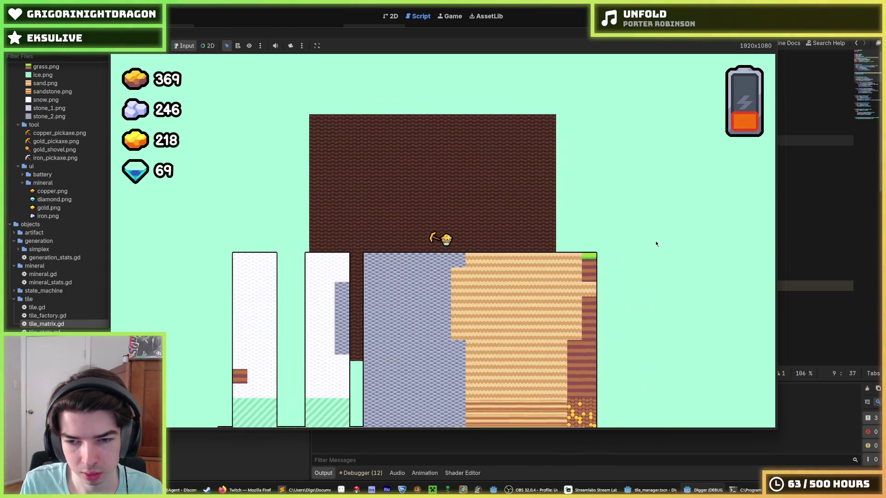
{"action": "scroll", "coordinate": [656, 244], "scroll_direction": "down", "scroll_amount": 5}
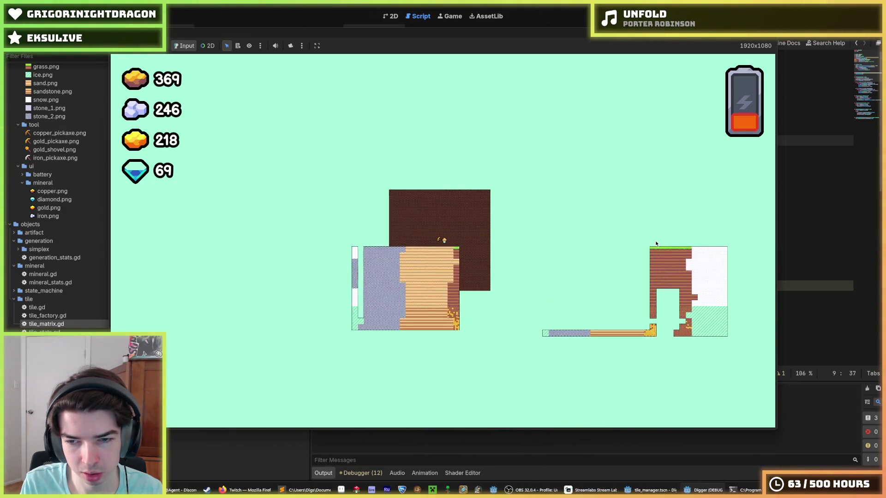
{"action": "scroll", "coordinate": [656, 243], "scroll_direction": "down", "scroll_amount": 2}
{"action": "scroll", "coordinate": [656, 244], "scroll_direction": "up", "scroll_amount": 6}
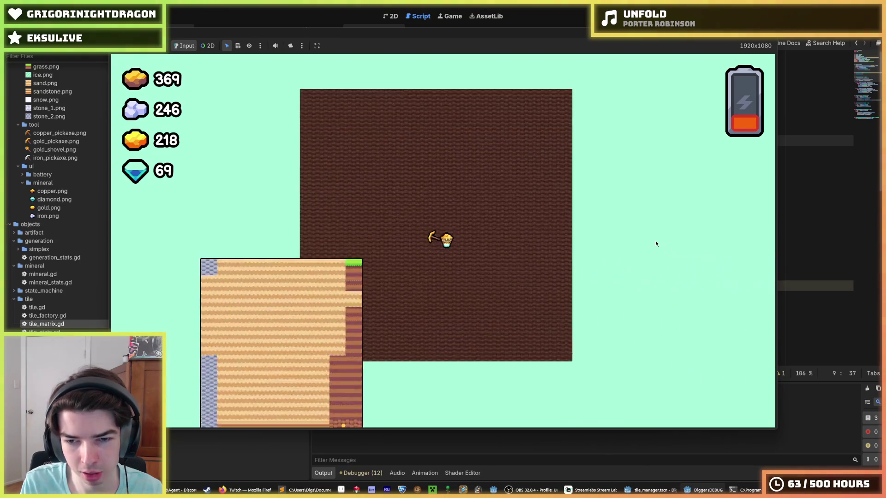
{"action": "scroll", "coordinate": [655, 244], "scroll_direction": "down", "scroll_amount": 3}
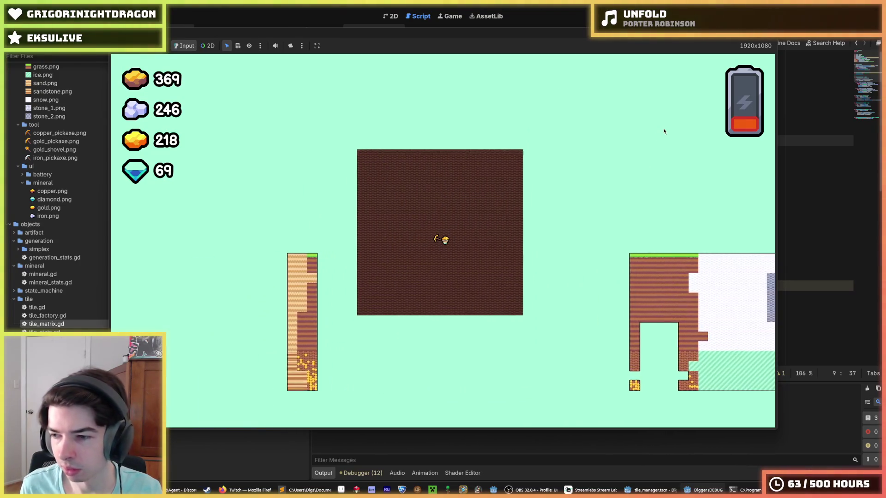
- Stop the running game and save the project
{"action": "key", "text": "F8"}
{"action": "left_click", "coordinate": [644, 148]}
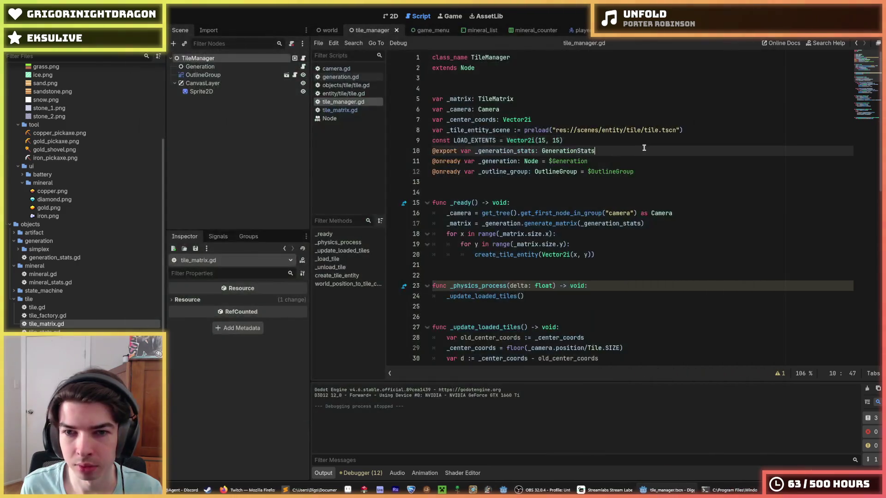
{"action": "key", "text": "ctrl+s"}
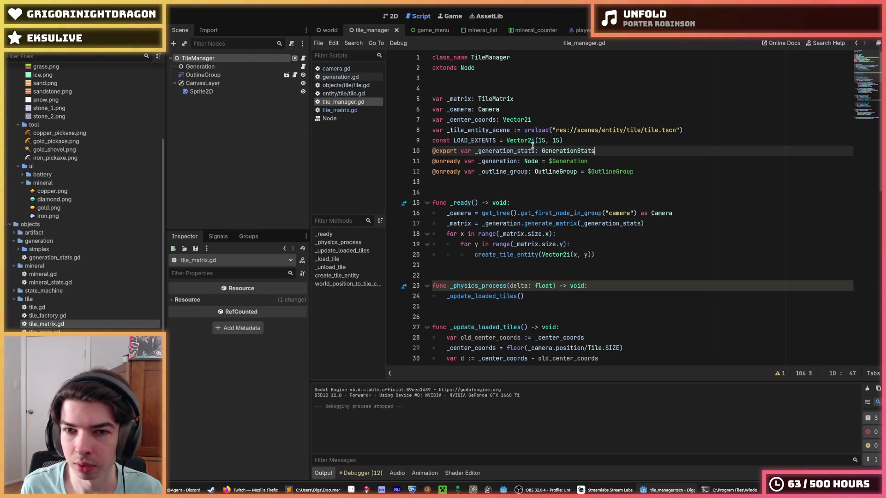
- Replace the first LOAD_EXTENTS value 15 with a smaller number and relaunch the game
{"action": "left_click_drag", "start_coordinate": [545, 142], "coordinate": [540, 142]}
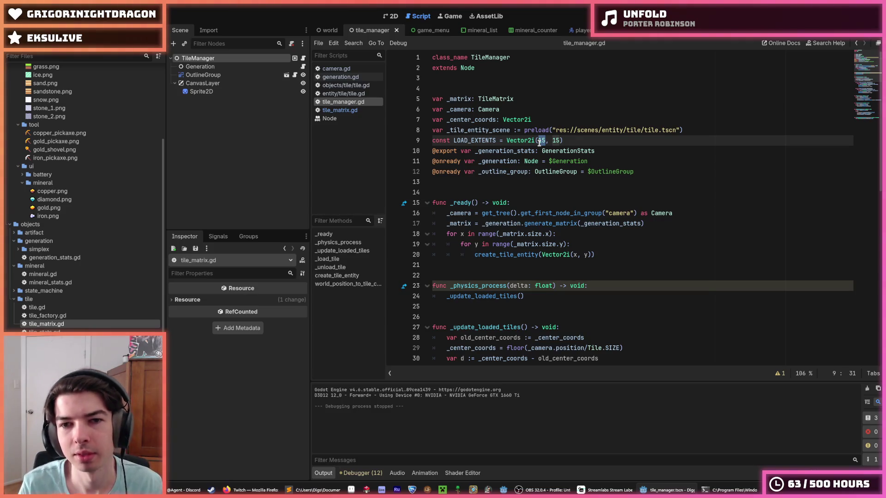
{"action": "type", "text": "8"}
{"action": "left_click", "coordinate": [539, 140]}
{"action": "key", "text": "Delete"}
{"action": "key", "text": "F5"}
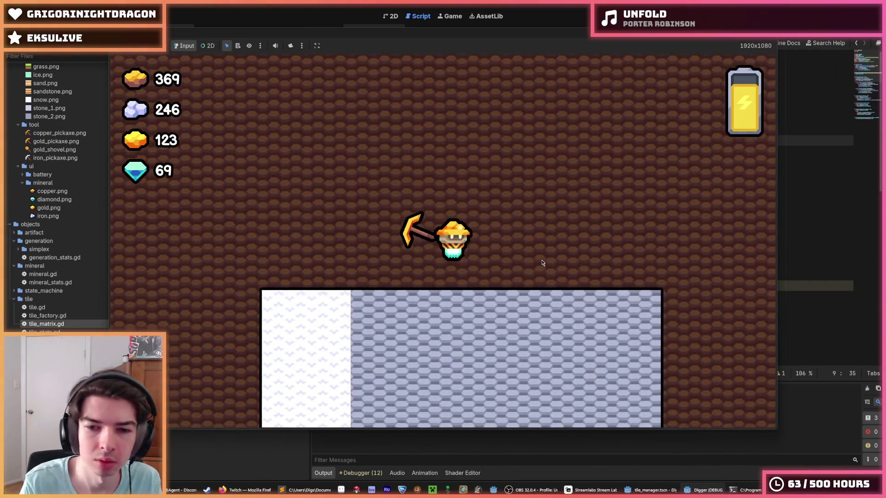
- Zoom the game view out, then stop the game and return to the script
{"action": "scroll", "coordinate": [542, 263], "scroll_direction": "down", "scroll_amount": 2}
{"action": "scroll", "coordinate": [543, 263], "scroll_direction": "down", "scroll_amount": 2}
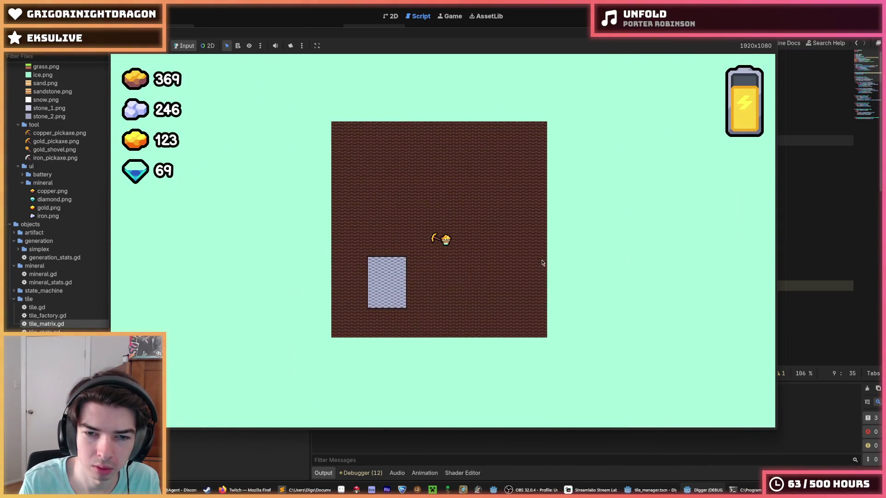
{"action": "scroll", "coordinate": [543, 263], "scroll_direction": "down", "scroll_amount": 2}
{"action": "scroll", "coordinate": [543, 263], "scroll_direction": "down", "scroll_amount": 2}
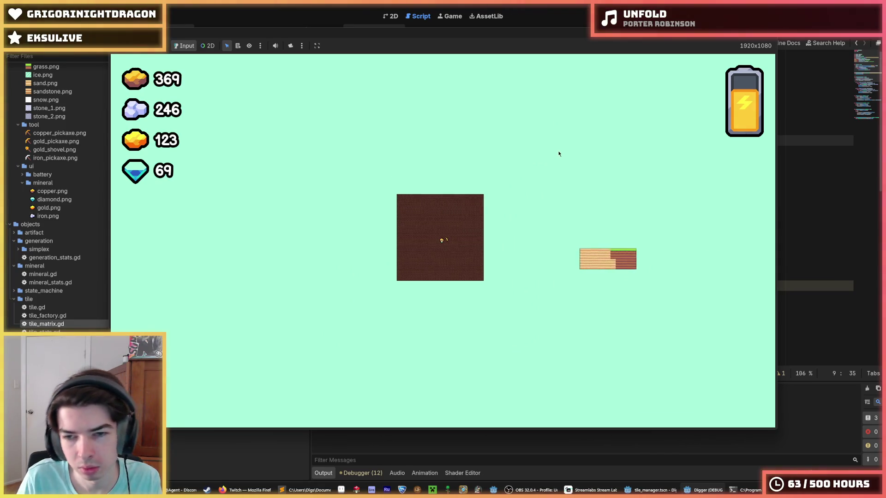
{"action": "key", "text": "F8"}
{"action": "left_click", "coordinate": [618, 144]}
- Open tile_matrix.gd at the commented offset loop in unwrap_coords
{"action": "left_click", "coordinate": [339, 110]}
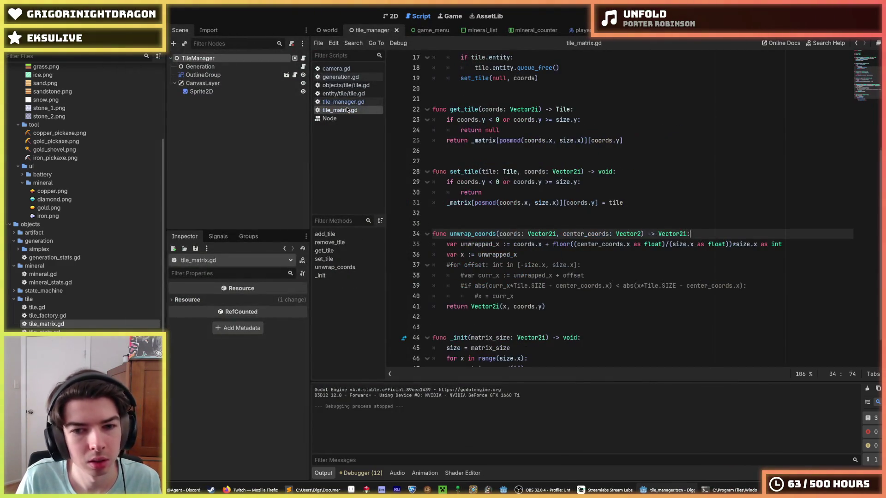
{"action": "scroll", "coordinate": [568, 210], "scroll_direction": "down", "scroll_amount": 1}
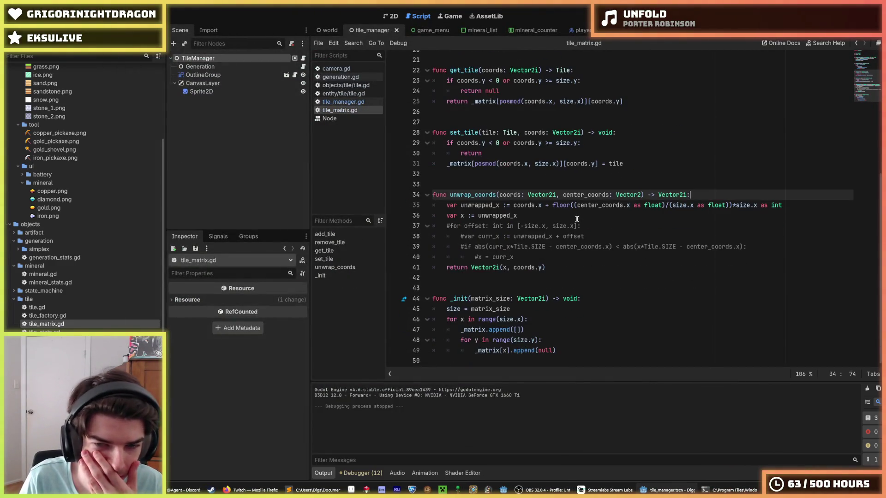
{"action": "left_click", "coordinate": [554, 247]}
{"action": "left_click", "coordinate": [554, 256]}
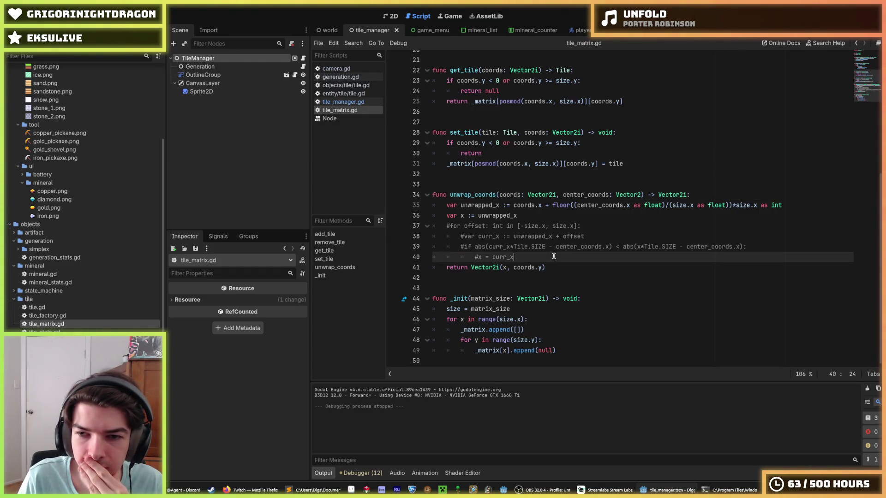
{"action": "left_click", "coordinate": [577, 216]}
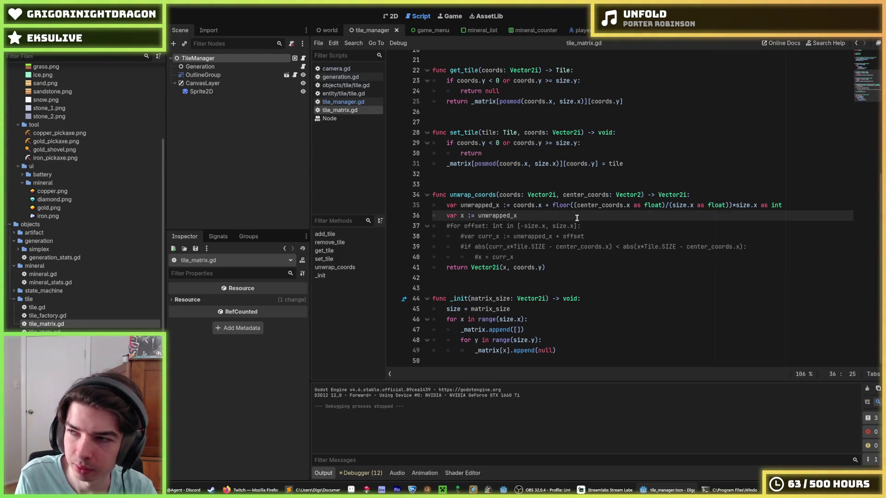
- Uncomment the offset loop on lines 37–40 with Ctrl+K and save tile_matrix.gd
{"action": "left_click_drag", "start_coordinate": [568, 256], "coordinate": [545, 227]}
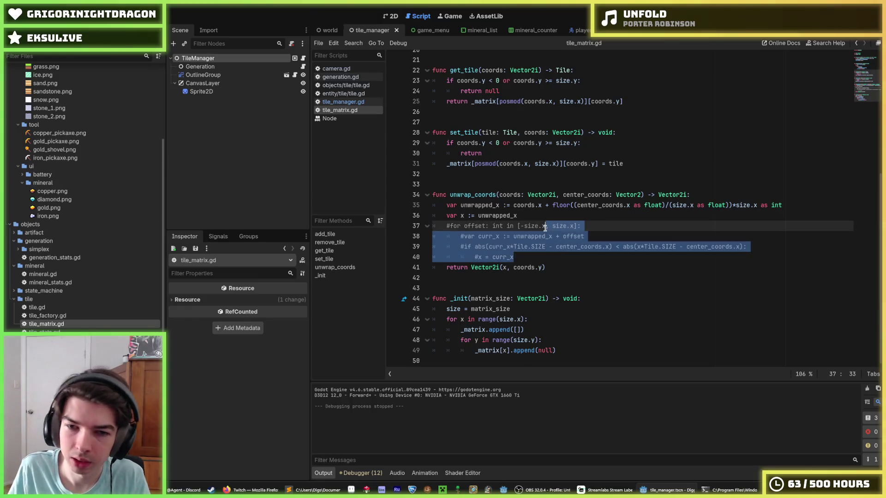
{"action": "key", "text": "ctrl+k"}
{"action": "key", "text": "Up"}
{"action": "key", "text": "Up"}
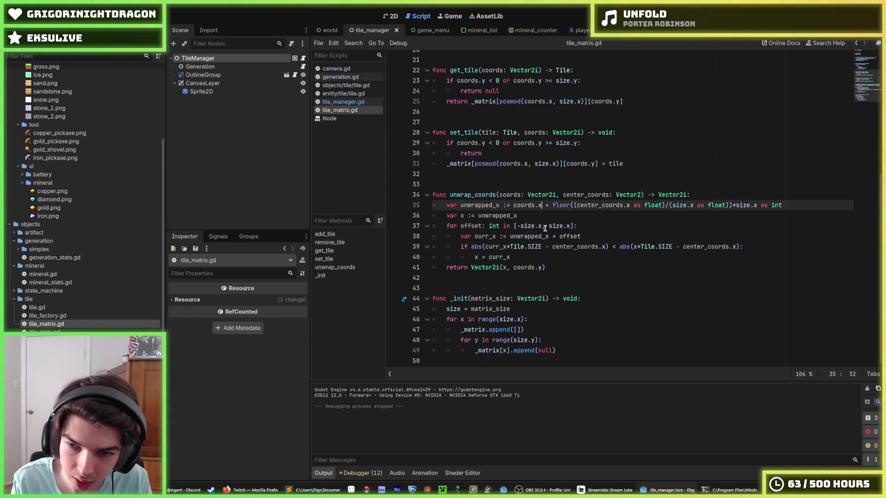
{"action": "key", "text": "Right"}
{"action": "key", "text": "Right"}
{"action": "key", "text": "Right"}
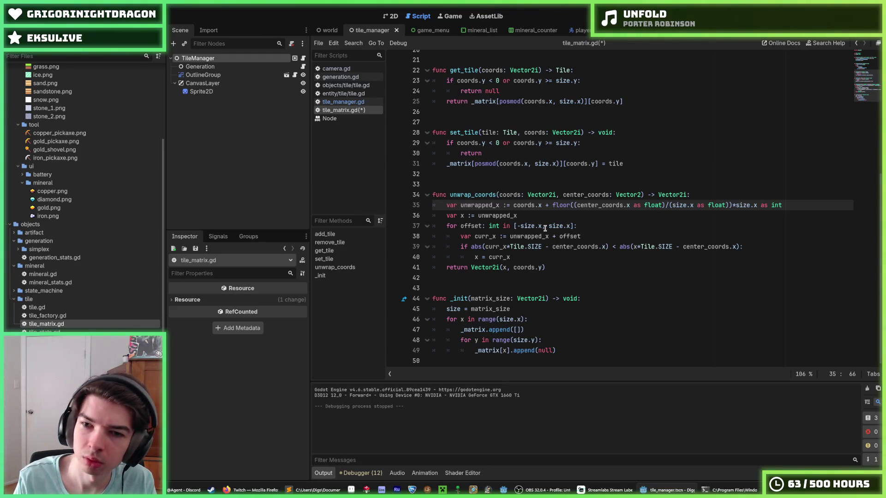
{"action": "key", "text": "ctrl+s"}
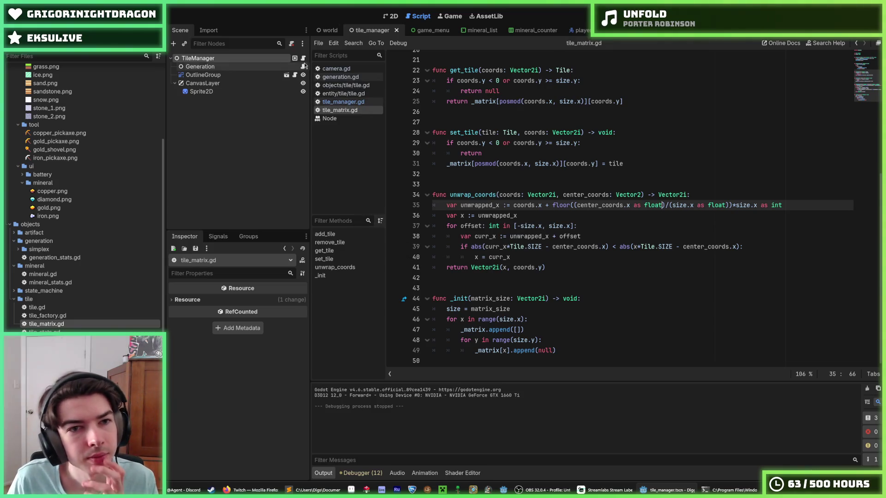
{"action": "left_click", "coordinate": [344, 94]}
{"action": "left_click", "coordinate": [350, 102]}
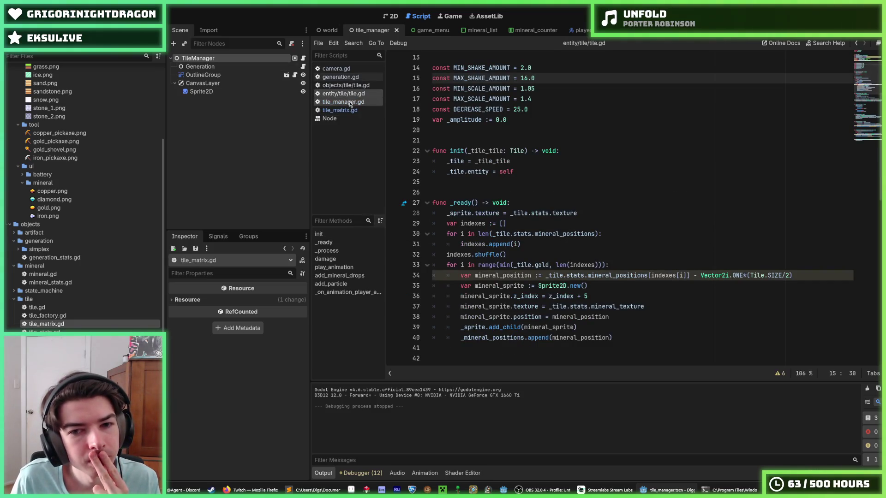
{"action": "double_click", "coordinate": [466, 119]}
{"action": "scroll", "coordinate": [520, 172], "scroll_direction": "down", "scroll_amount": 6}
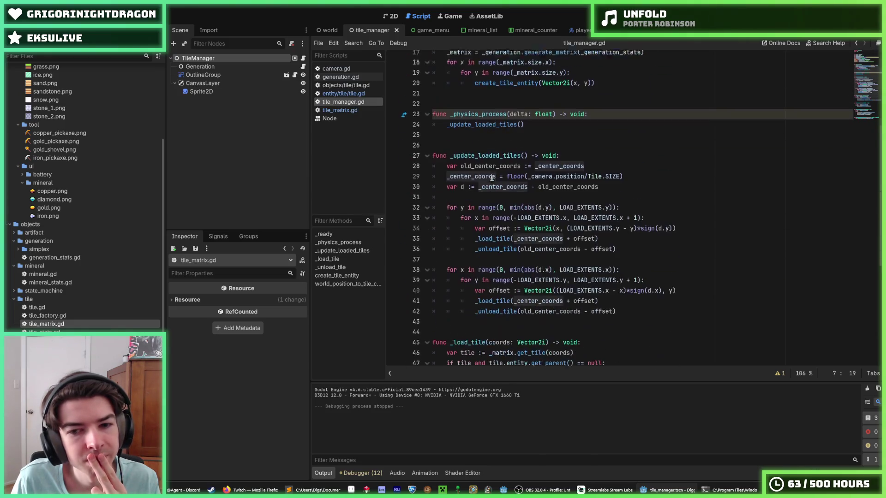
{"action": "left_click", "coordinate": [632, 162]}
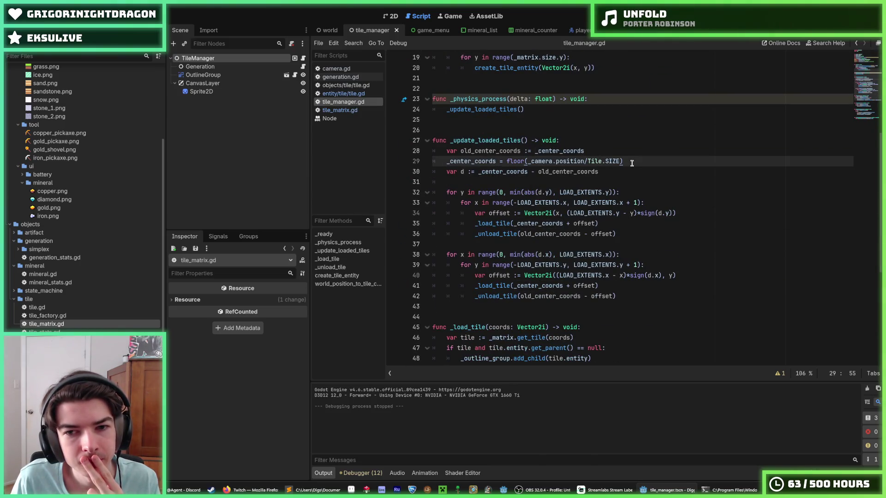
{"action": "left_click", "coordinate": [340, 110]}
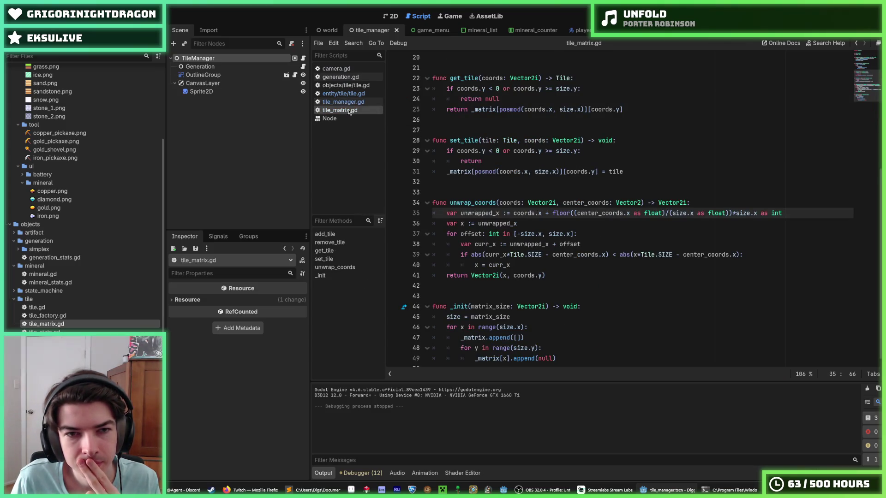
{"action": "left_click", "coordinate": [350, 101]}
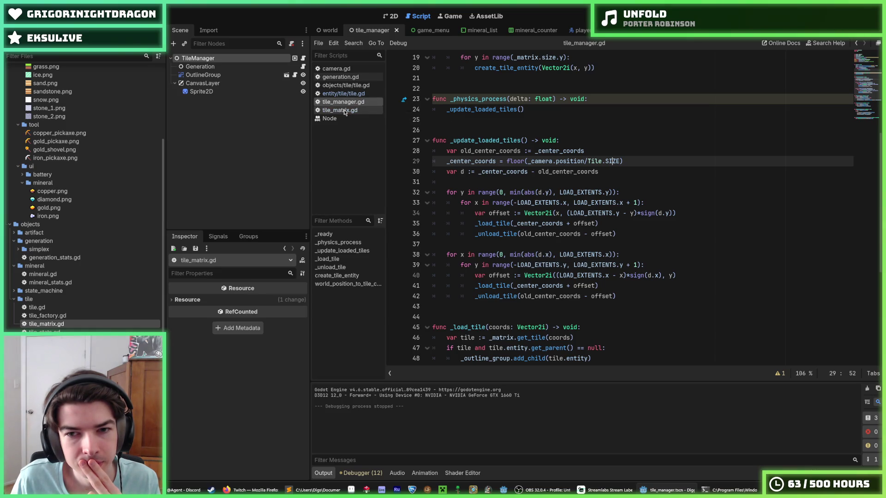
{"action": "left_click", "coordinate": [344, 112]}
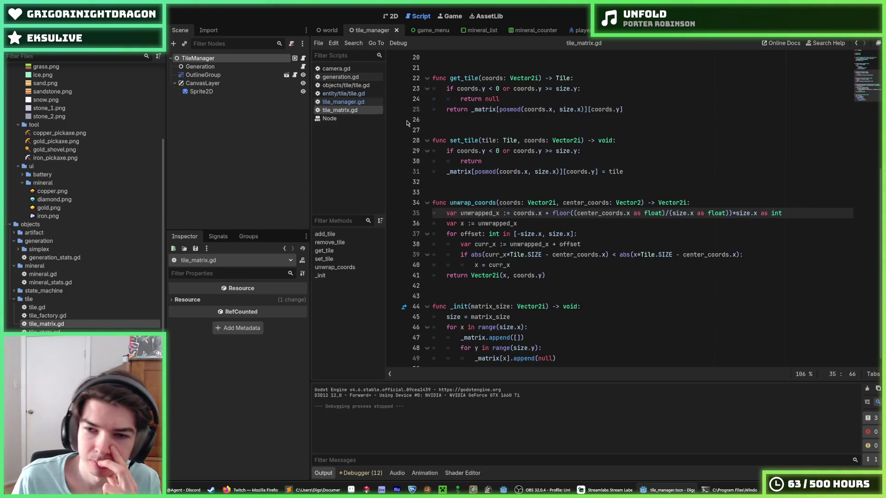
- Inspect the floor expression with size.x and its brackets on line 35 of unwrap_coords
{"action": "left_click", "coordinate": [694, 216]}
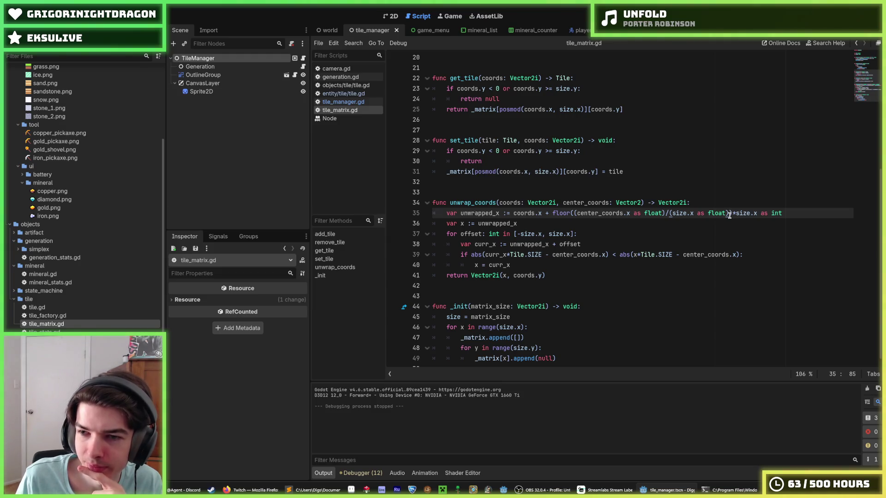
{"action": "mouse_move", "coordinate": [756, 214]}
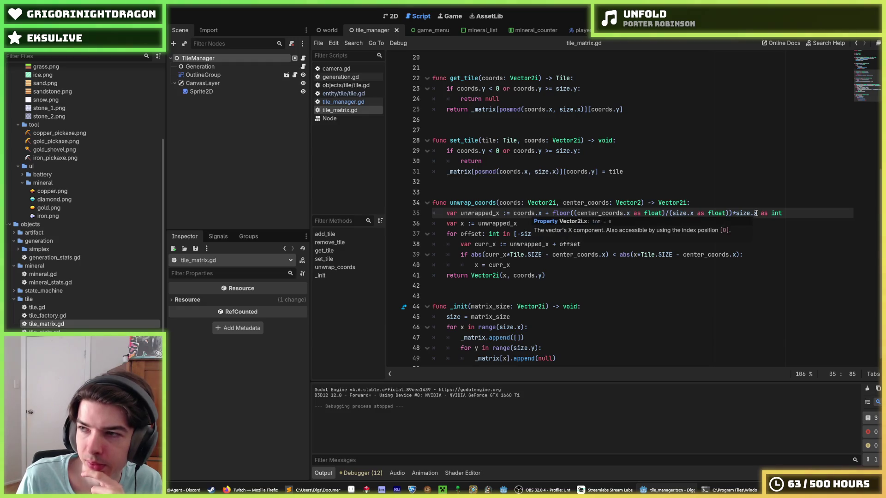
{"action": "left_click", "coordinate": [756, 213]}
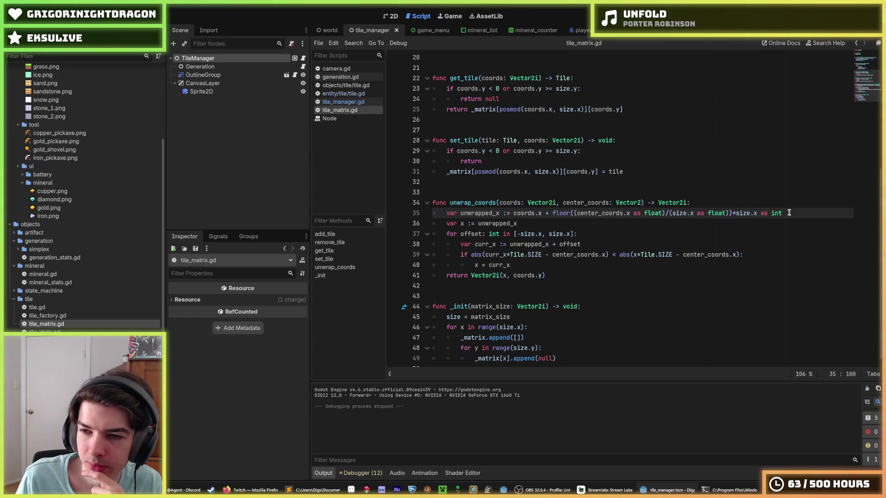
{"action": "mouse_move", "coordinate": [757, 215]}
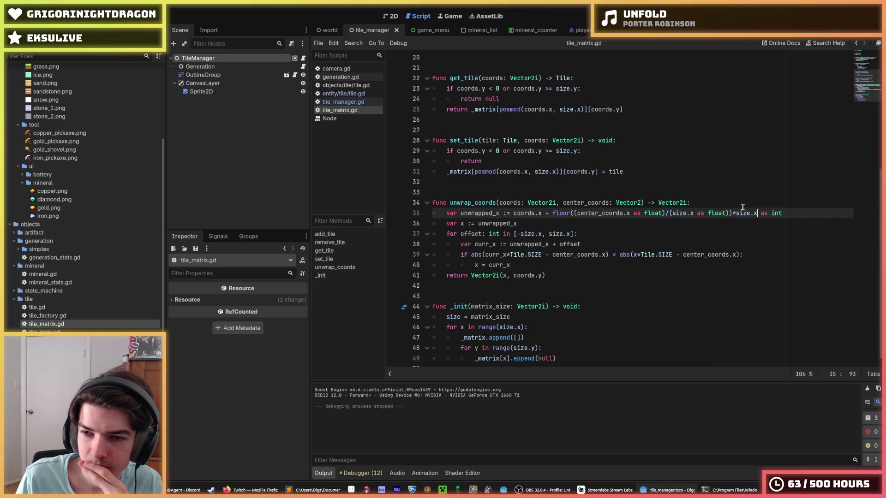
{"action": "mouse_move", "coordinate": [722, 211]}
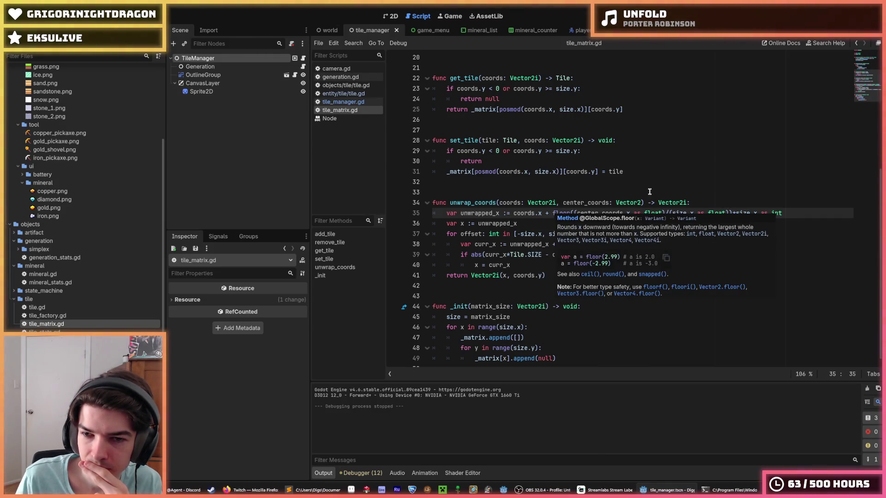
{"action": "left_click", "coordinate": [733, 203]}
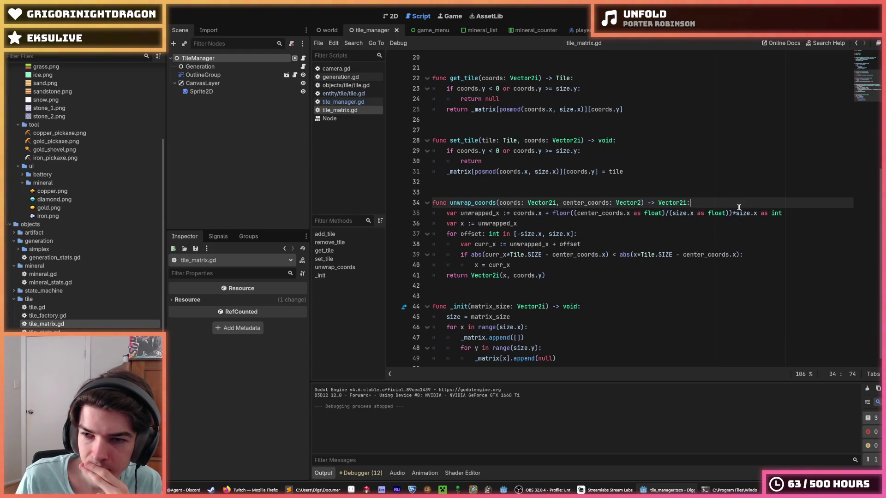
{"action": "left_click", "coordinate": [728, 213]}
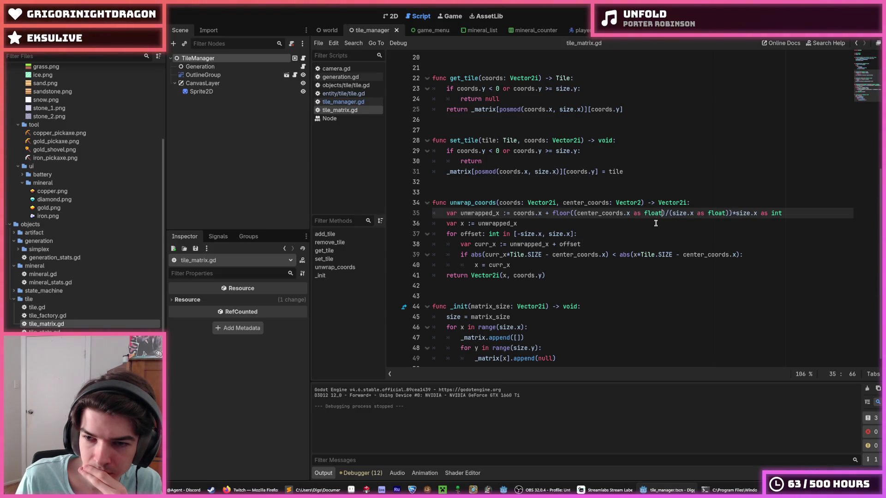
{"action": "left_click", "coordinate": [732, 213]}
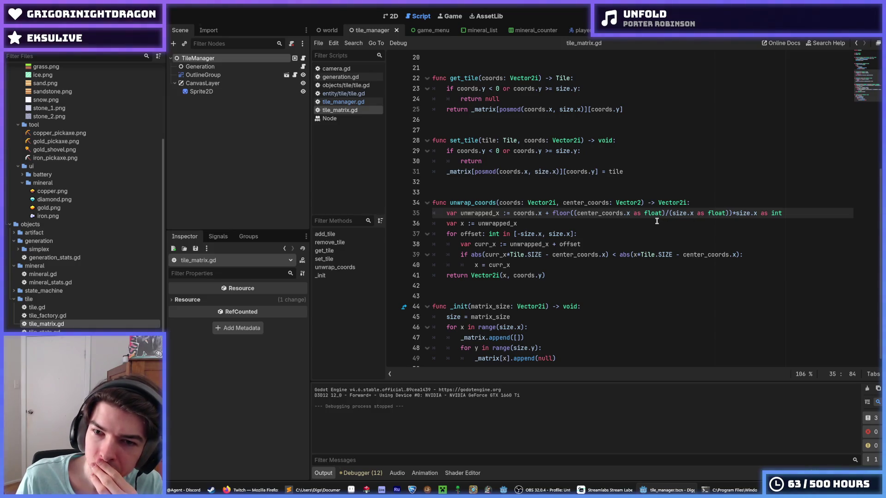
- Move to the curr_x distance comparison on line 39 of the offset loop
{"action": "left_click", "coordinate": [672, 205]}
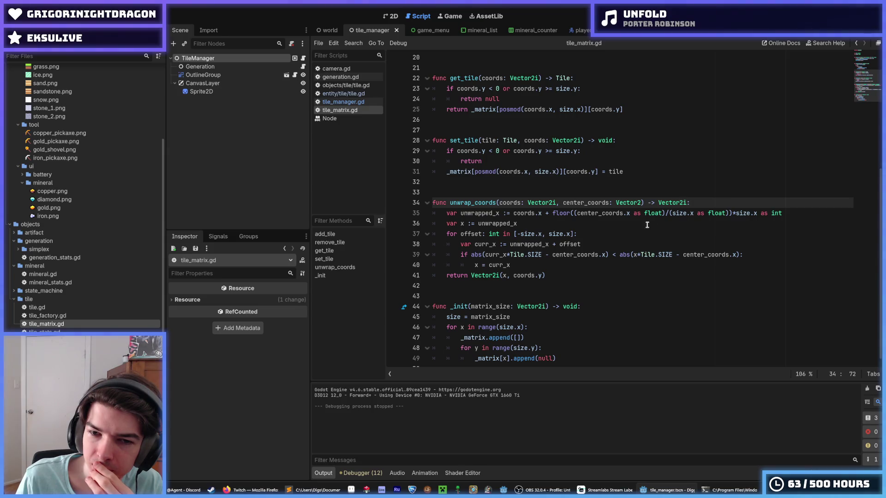
{"action": "left_click", "coordinate": [616, 245]}
{"action": "left_click", "coordinate": [585, 237]}
{"action": "left_click", "coordinate": [590, 244]}
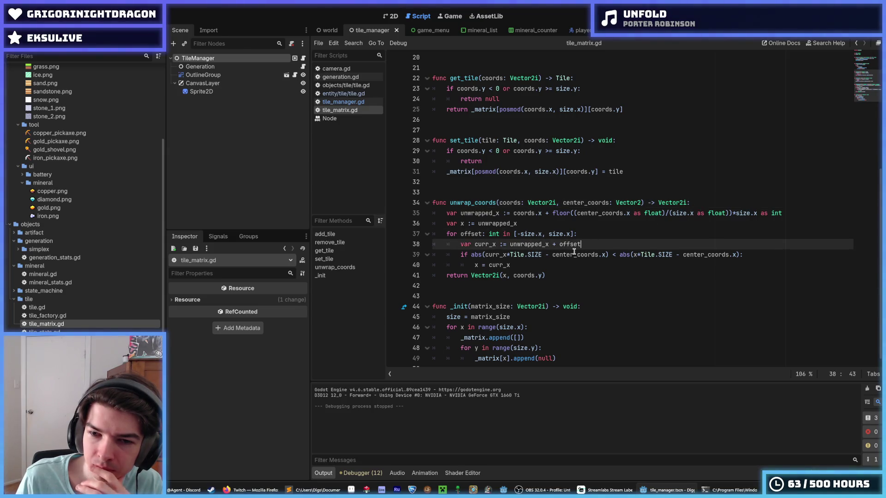
{"action": "left_click", "coordinate": [551, 256]}
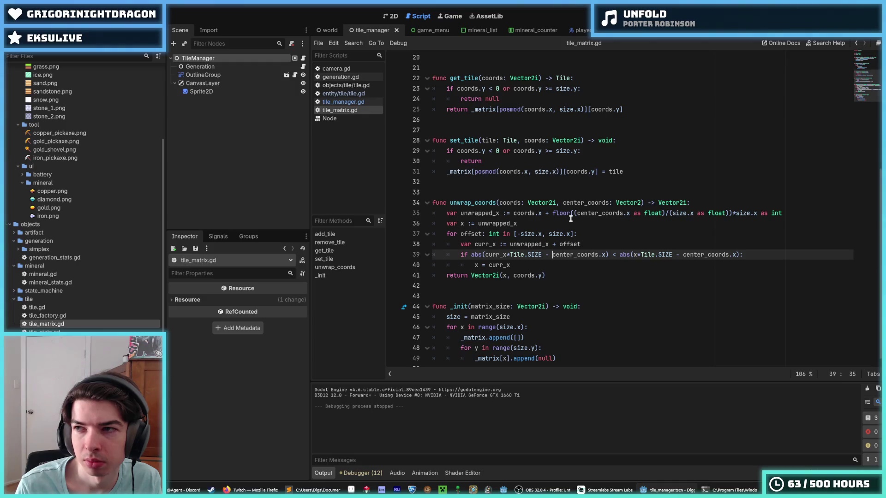
{"action": "key", "text": "Left"}
{"action": "key", "text": "Left"}
{"action": "key", "text": "Left"}
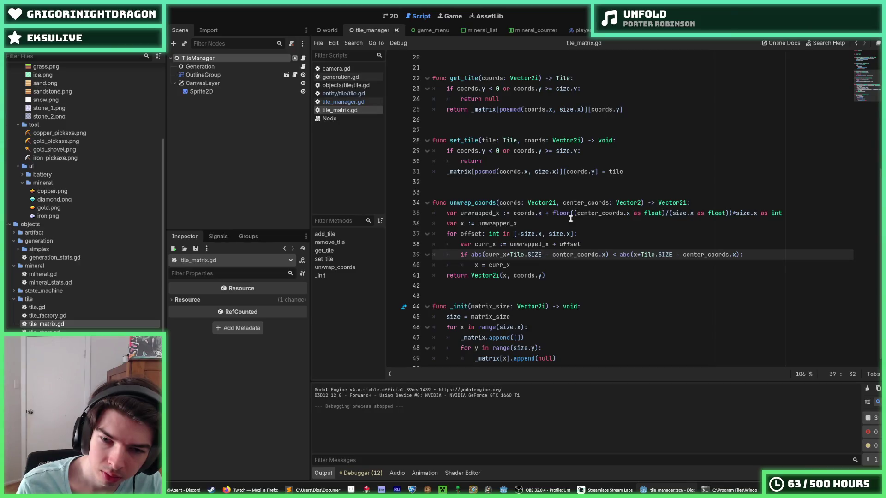
{"action": "key", "text": "Down"}
{"action": "key", "text": "Down"}
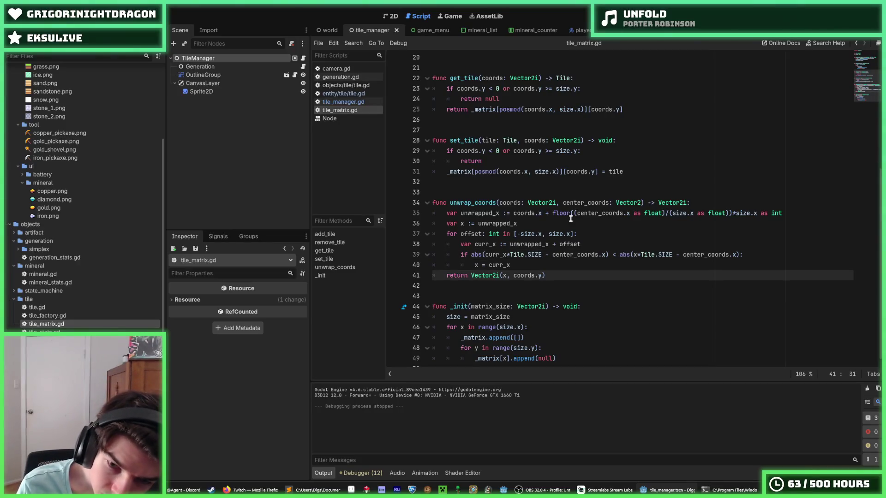
{"action": "key", "text": "Up"}
{"action": "key", "text": "Up"}
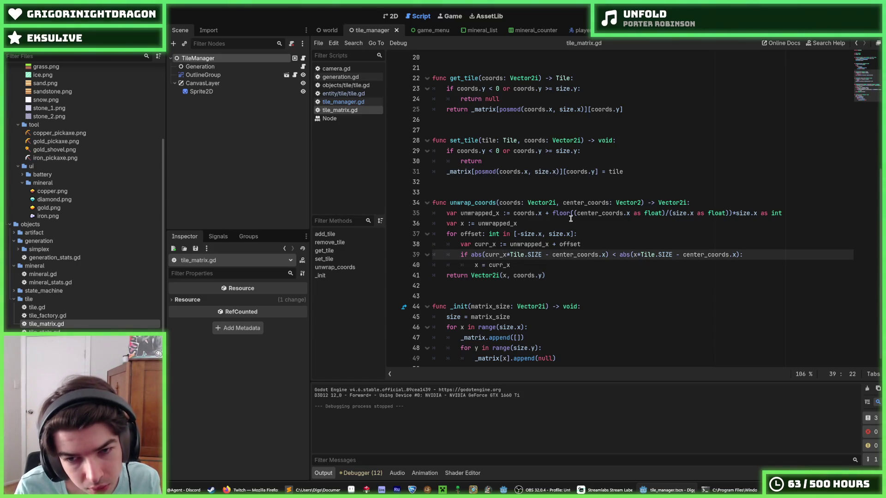
- Delete *Tile.SIZE from both the curr_x and x distance terms, save, and run the game
{"action": "key", "text": "shift+Right"}
{"action": "key", "text": "ctrl+shift+Right"}
{"action": "key", "text": "ctrl+shift+Right"}
{"action": "key", "text": "ctrl+shift+Right"}
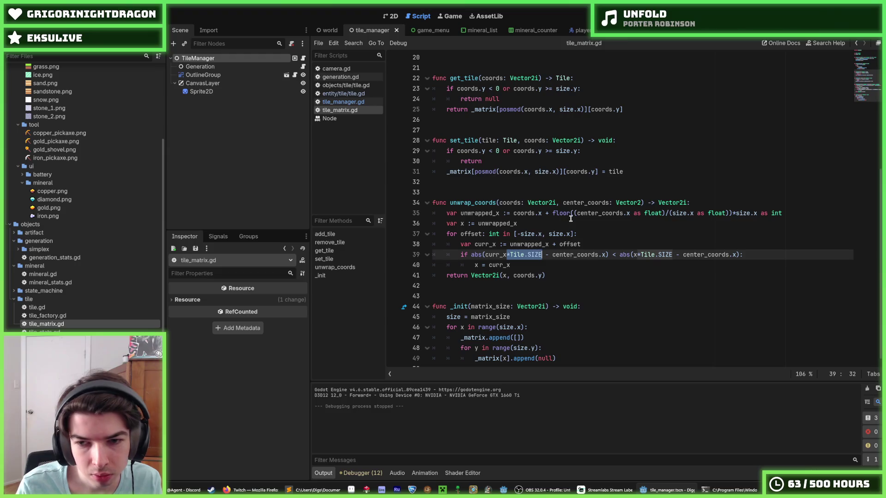
{"action": "key", "text": "BackSpace"}
{"action": "key", "text": "ctrl+z"}
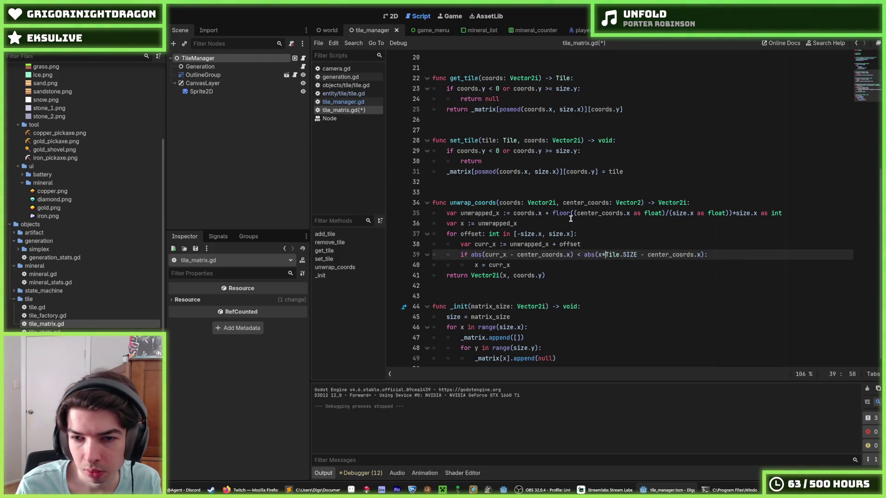
{"action": "key", "text": "shift+Right"}
{"action": "key", "text": "ctrl+shift+Right"}
{"action": "key", "text": "ctrl+shift+Right"}
{"action": "key", "text": "ctrl+shift+Right"}
{"action": "key", "text": "BackSpace"}
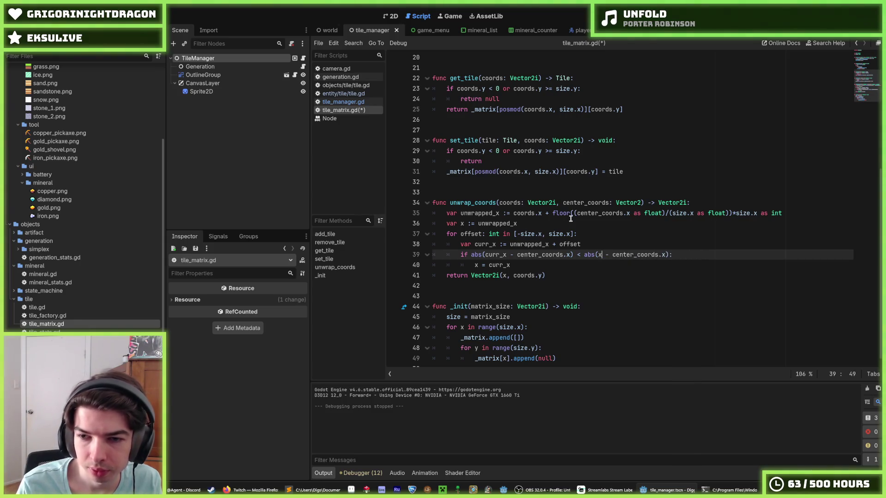
{"action": "key", "text": "ctrl+s"}
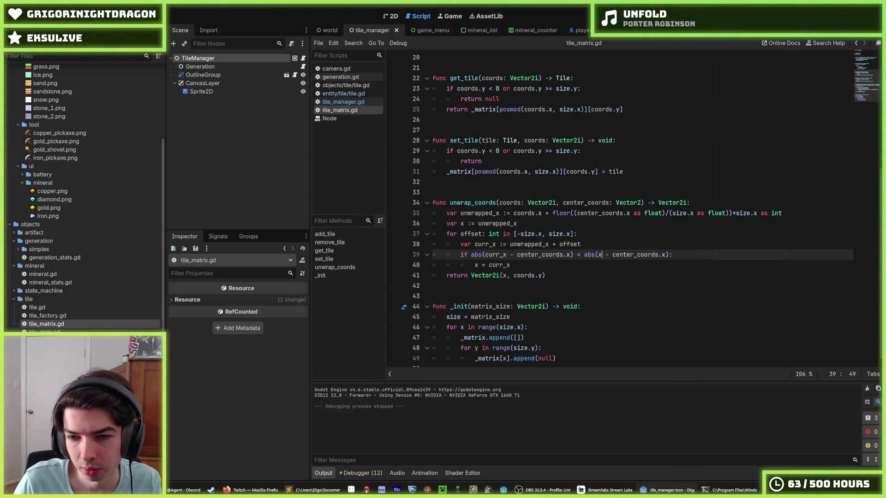
{"action": "key", "text": "F5"}
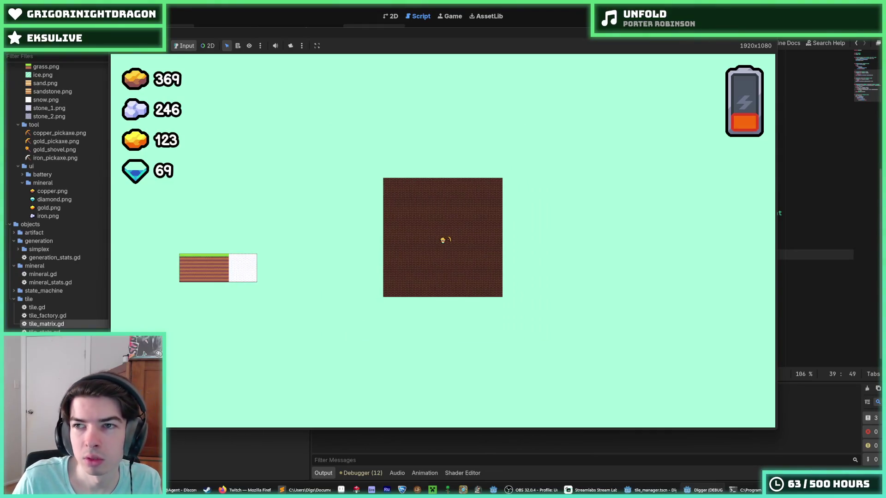
- Stop the running Digger debug game with F8 and return to tile_matrix.gd's unwrap_coords function
{"action": "key", "text": "F8"}
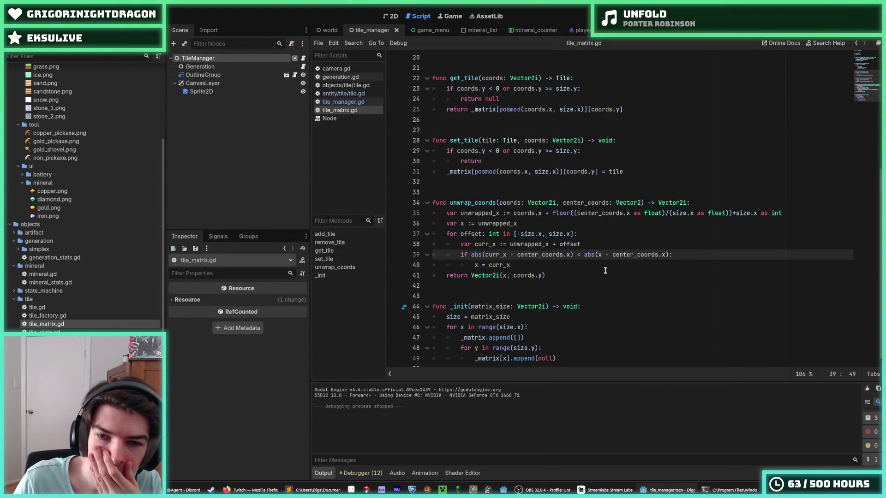
{"action": "left_click", "coordinate": [615, 238]}
{"action": "key", "text": "Up"}
{"action": "key", "text": "Down"}
{"action": "key", "text": "Up"}
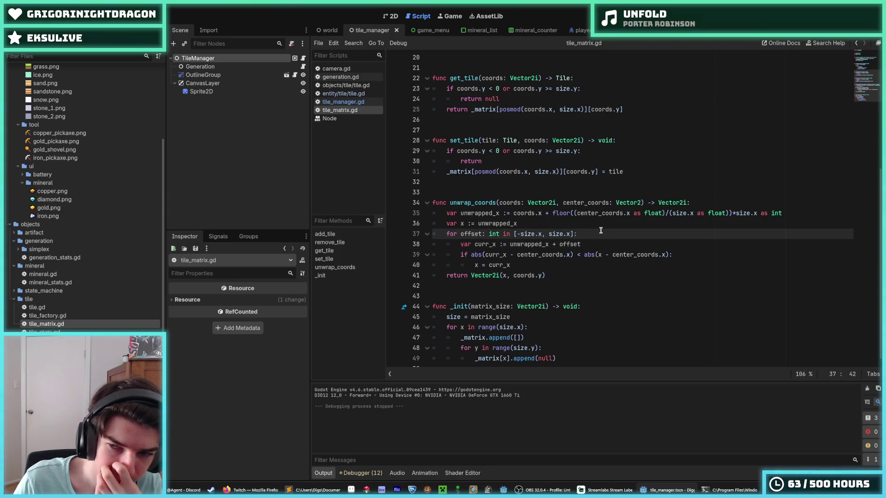
{"action": "mouse_move", "coordinate": [571, 262]}
{"action": "left_mouse_down"}
{"action": "mouse_move", "coordinate": [563, 267]}
{"action": "mouse_move", "coordinate": [567, 219]}
{"action": "left_mouse_up"}
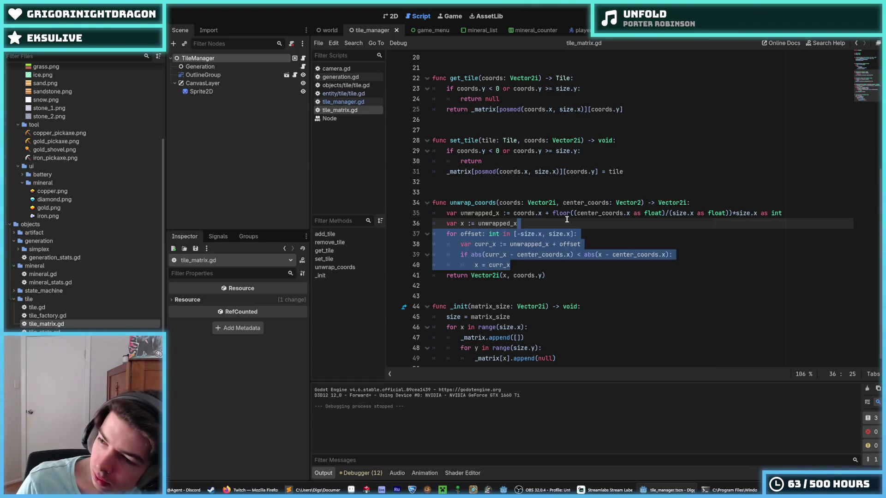
{"action": "left_click", "coordinate": [566, 219]}
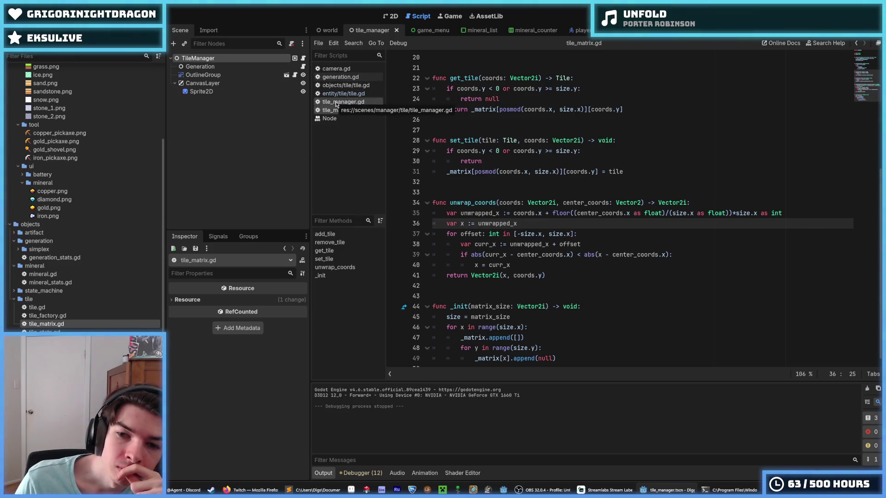
{"action": "mouse_move", "coordinate": [536, 269]}
{"action": "left_mouse_down"}
{"action": "mouse_move", "coordinate": [521, 251]}
{"action": "mouse_move", "coordinate": [427, 225]}
{"action": "left_mouse_up"}
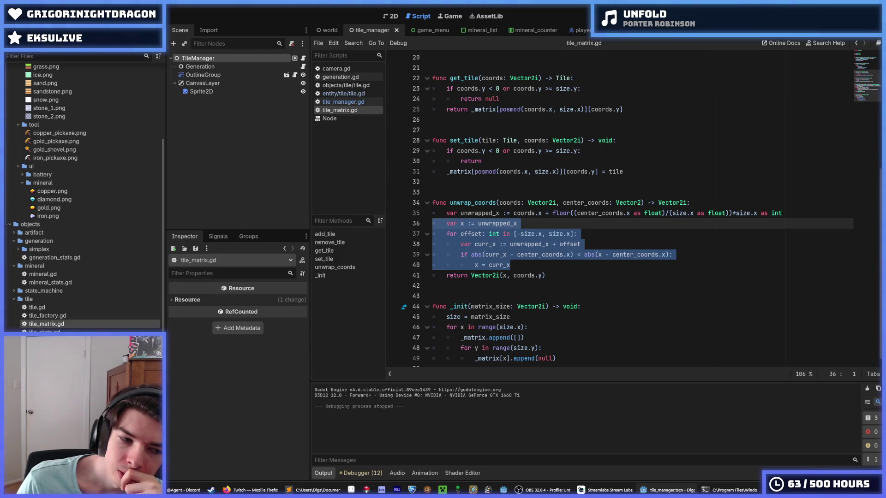
{"action": "left_click", "coordinate": [536, 252]}
{"action": "left_click_drag", "start_coordinate": [538, 264], "coordinate": [429, 225]}
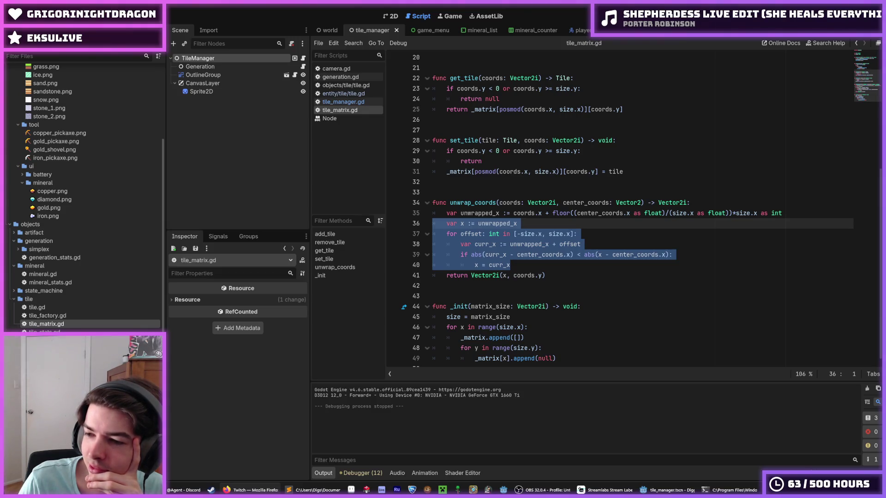
{"action": "left_click", "coordinate": [663, 266]}
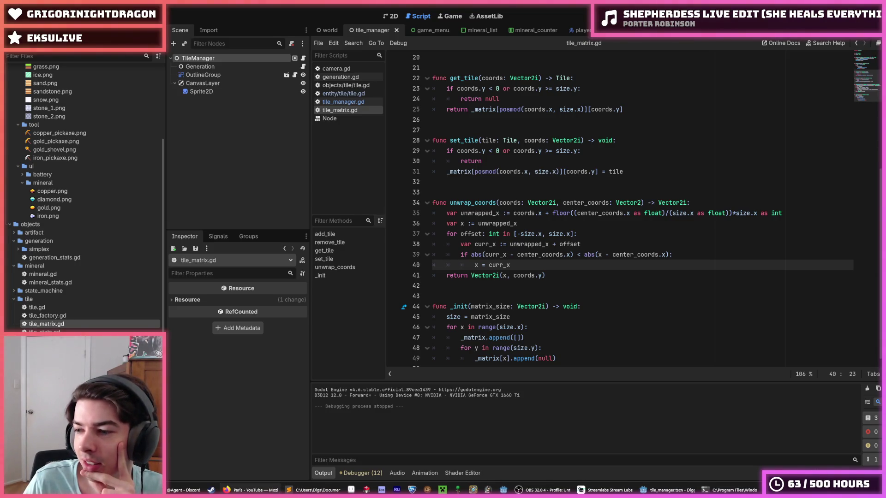
{"action": "left_click", "coordinate": [252, 490]}
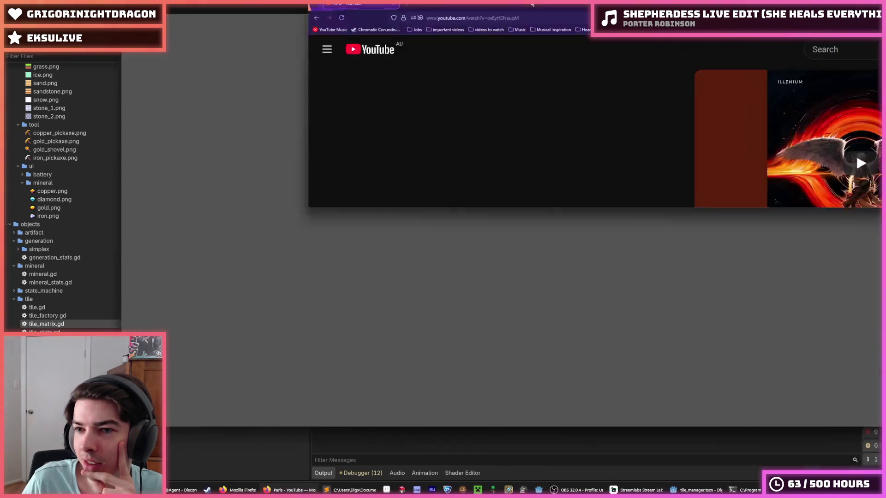
{"action": "scroll", "coordinate": [315, 455], "scroll_direction": "down", "scroll_amount": 2}
{"action": "scroll", "coordinate": [315, 455], "scroll_direction": "up", "scroll_amount": 2}
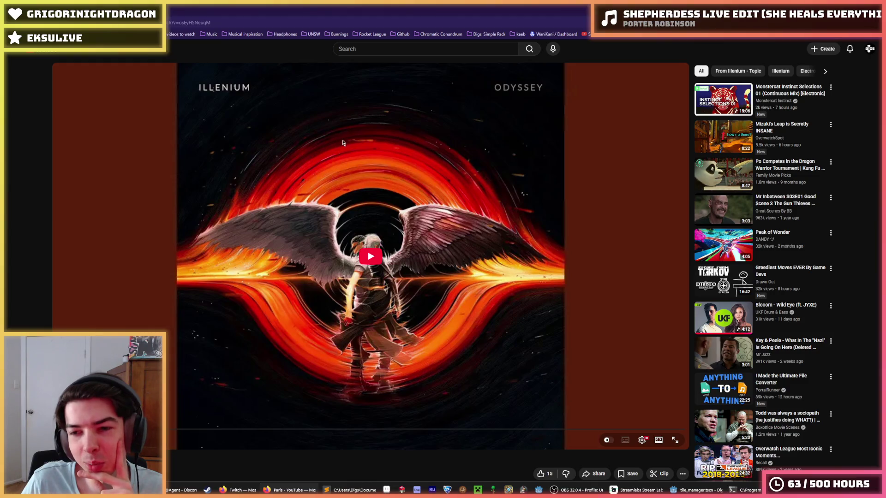
{"action": "scroll", "coordinate": [429, 157], "scroll_direction": "down", "scroll_amount": 7}
{"action": "scroll", "coordinate": [439, 159], "scroll_direction": "up", "scroll_amount": 5}
{"action": "scroll", "coordinate": [425, 161], "scroll_direction": "up", "scroll_amount": 3}
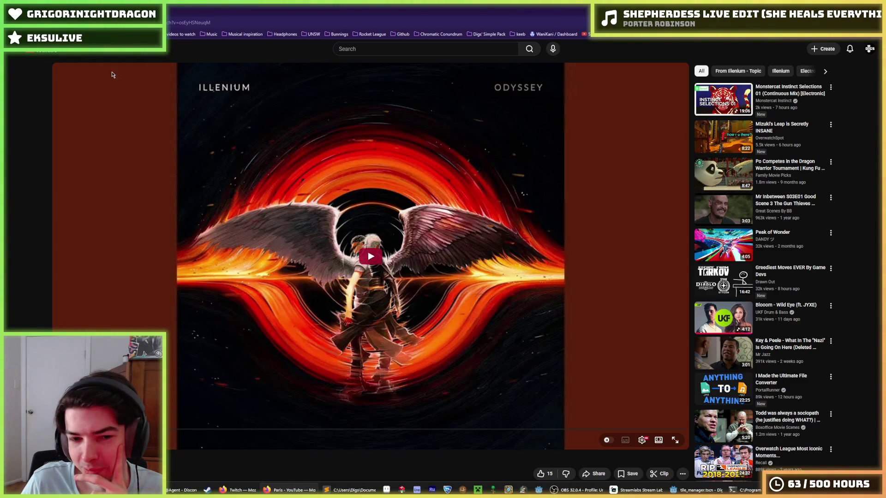
{"action": "scroll", "coordinate": [319, 236], "scroll_direction": "down", "scroll_amount": 1}
{"action": "scroll", "coordinate": [313, 232], "scroll_direction": "up", "scroll_amount": 1}
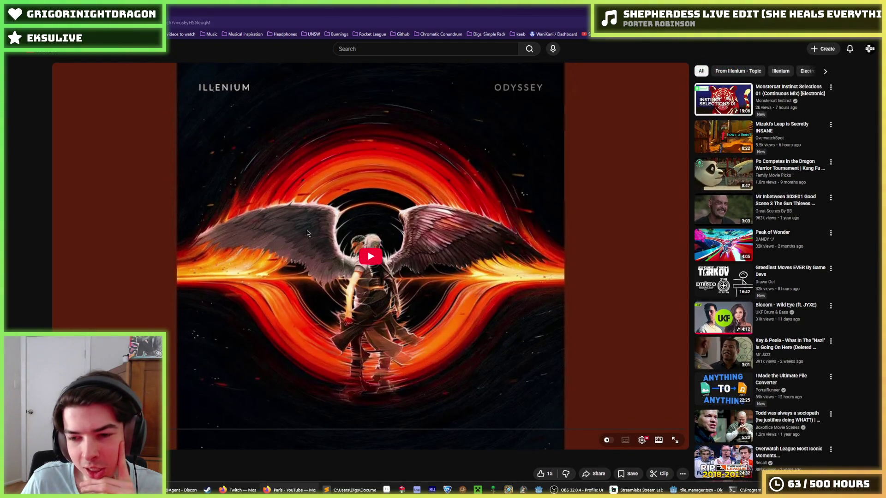
{"action": "scroll", "coordinate": [307, 233], "scroll_direction": "down", "scroll_amount": 2}
{"action": "scroll", "coordinate": [307, 232], "scroll_direction": "up", "scroll_amount": 2}
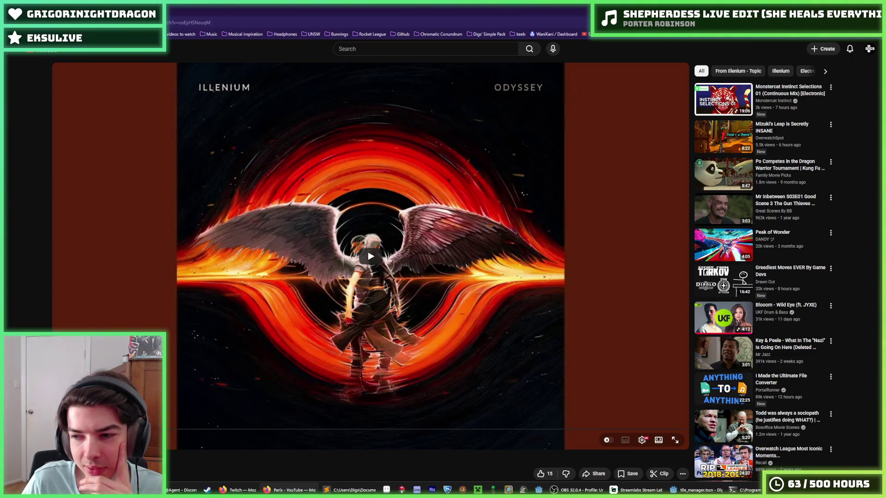
{"action": "key", "text": "alt+Tab"}
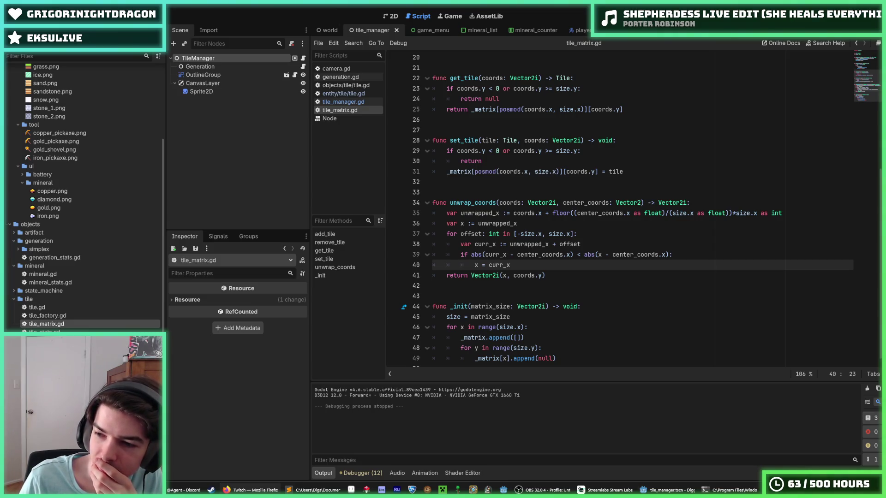
{"action": "left_click", "coordinate": [688, 253]}
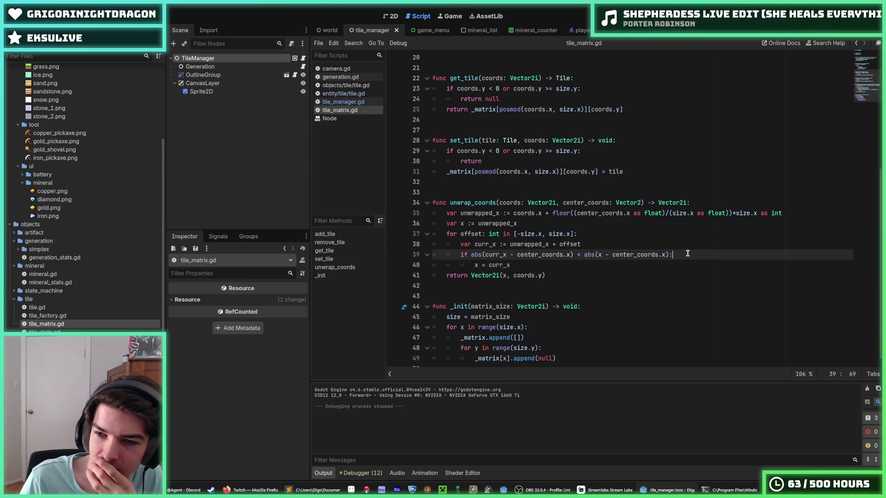
{"action": "left_click", "coordinate": [670, 247]}
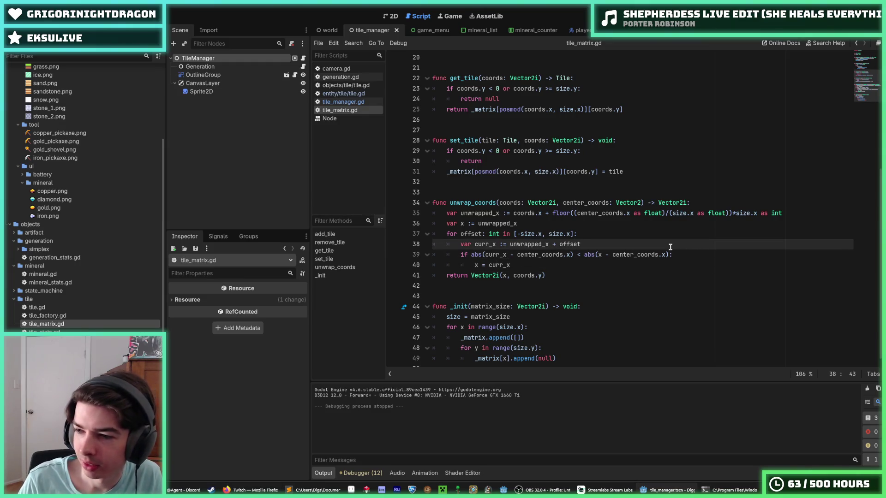
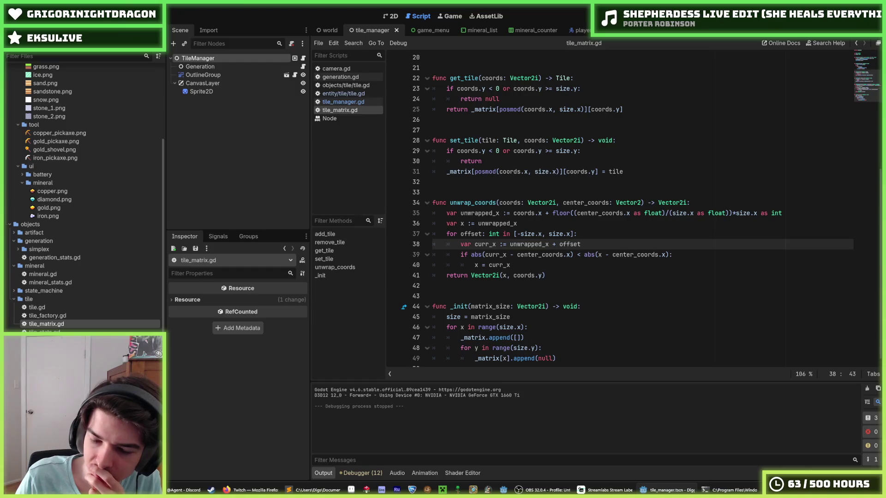
- Place the caret at the ends of lines 38 and 40 in tile_matrix.gd
{"action": "left_click", "coordinate": [526, 263]}
{"action": "left_click", "coordinate": [589, 246]}
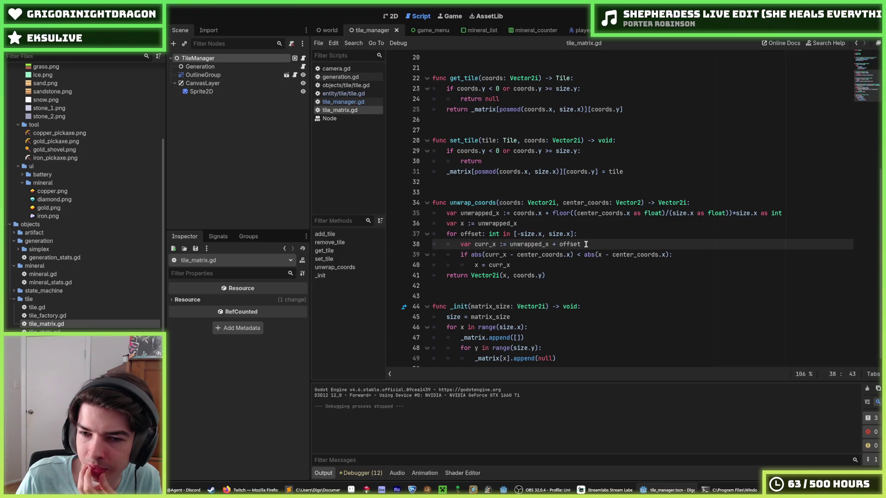
{"action": "left_click", "coordinate": [522, 266]}
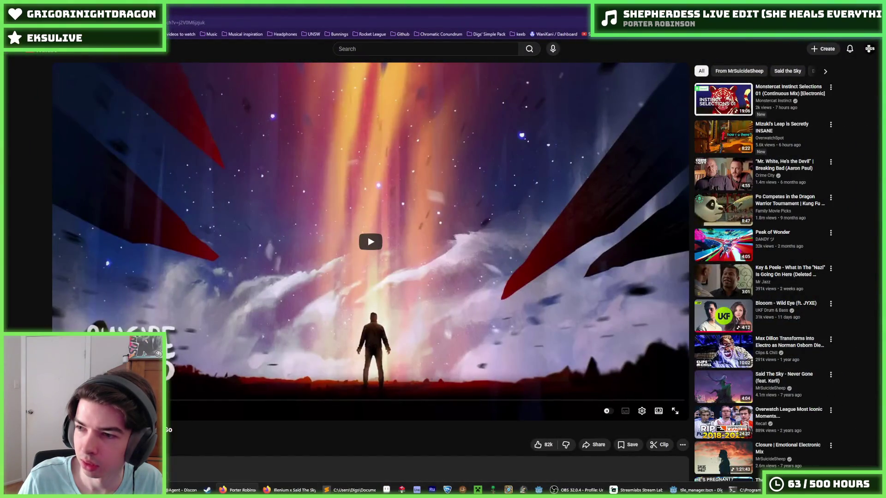
- Play the YouTube music video briefly, pause it, and return to the Godot script editor
{"action": "left_click", "coordinate": [175, 401]}
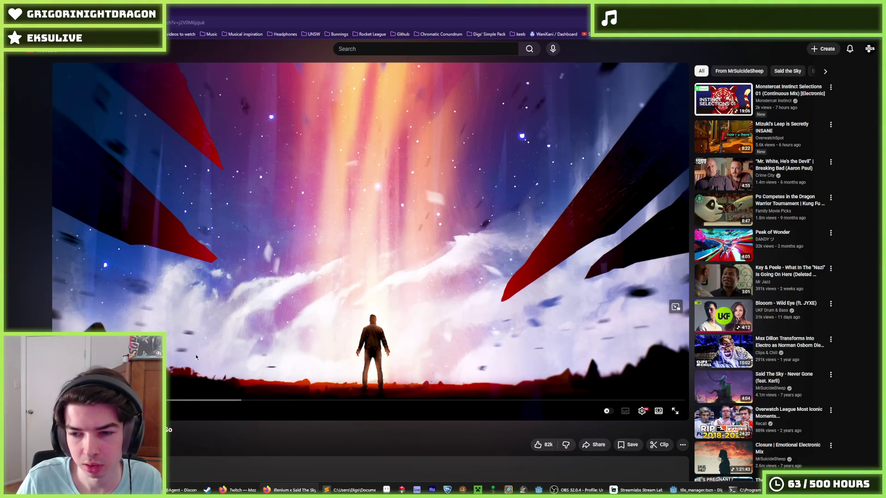
{"action": "left_click", "coordinate": [467, 183]}
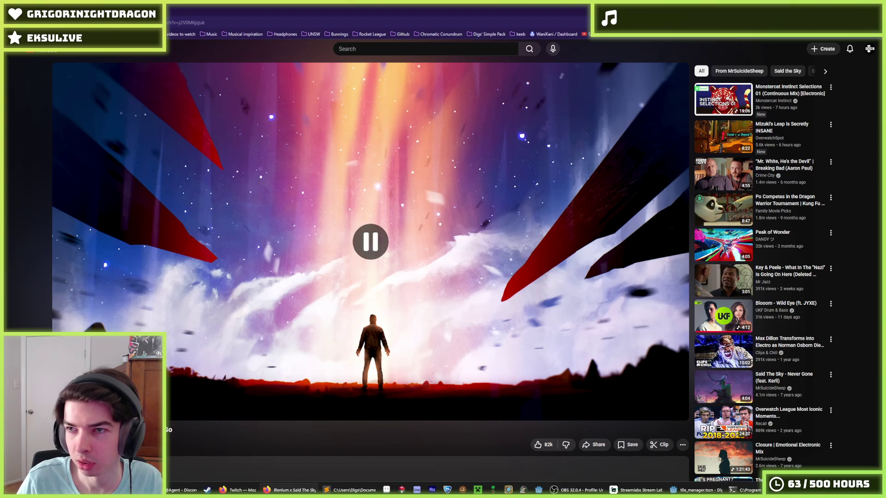
{"action": "key", "text": "alt+Tab"}
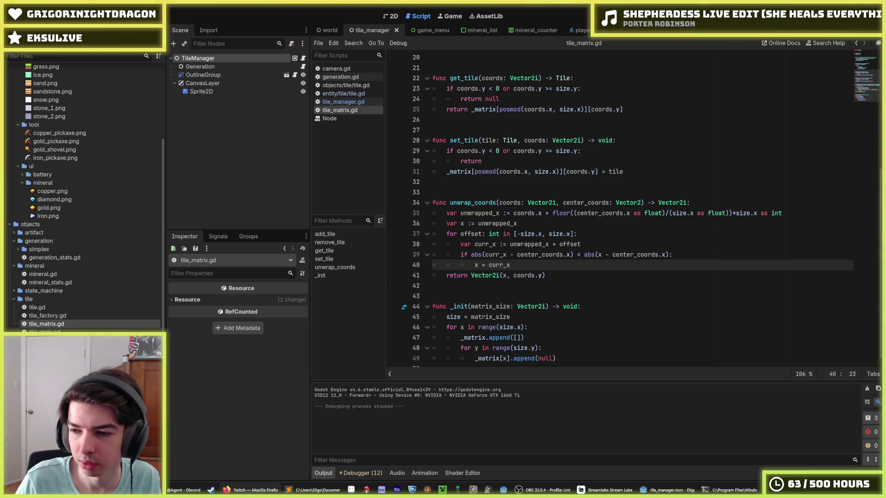
{"action": "left_click", "coordinate": [557, 277]}
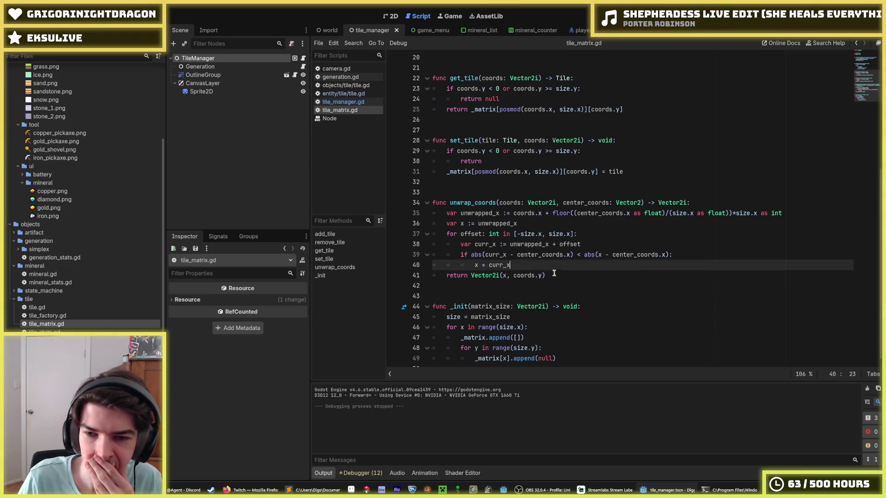
{"action": "key", "text": "Up"}
{"action": "key", "text": "Down"}
{"action": "key", "text": "Up"}
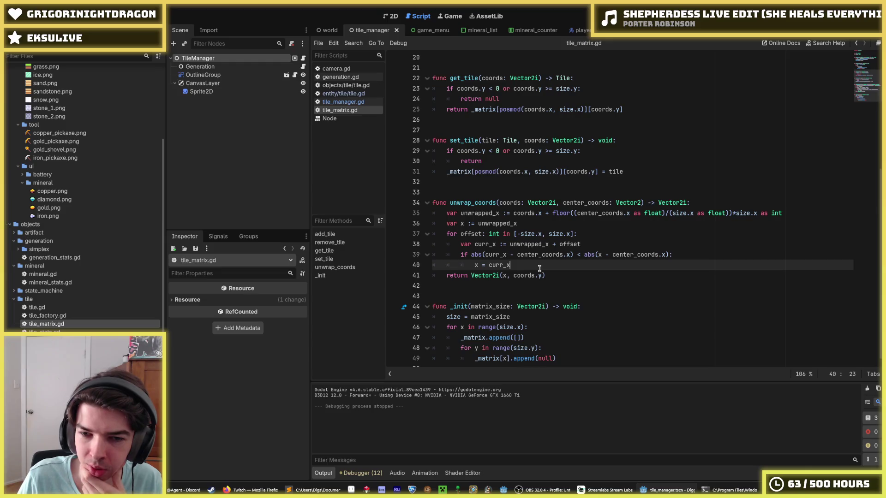
{"action": "key", "text": "Down"}
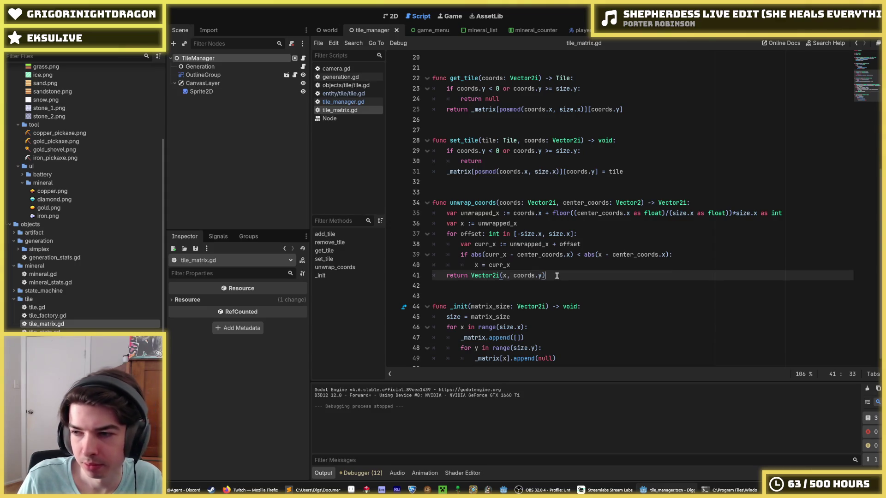
{"action": "key", "text": "Up"}
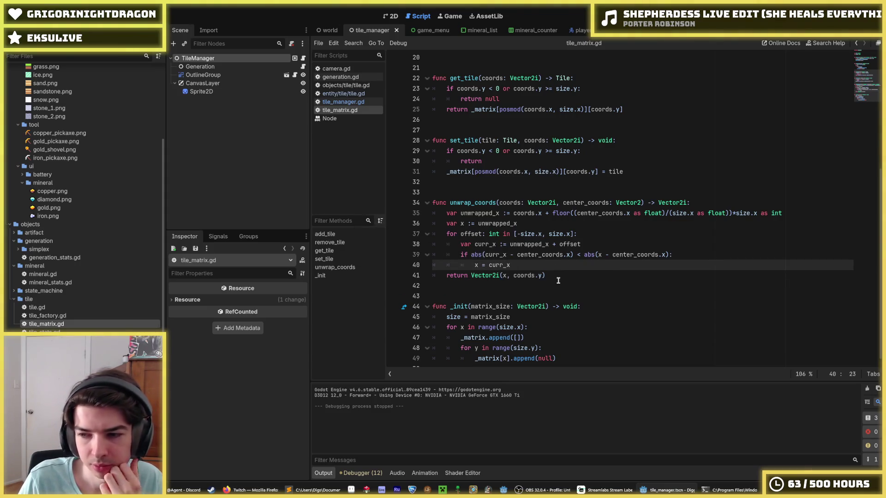
{"action": "key", "text": "Down"}
{"action": "key", "text": "Down"}
{"action": "key", "text": "Up"}
{"action": "left_click", "coordinate": [547, 262]}
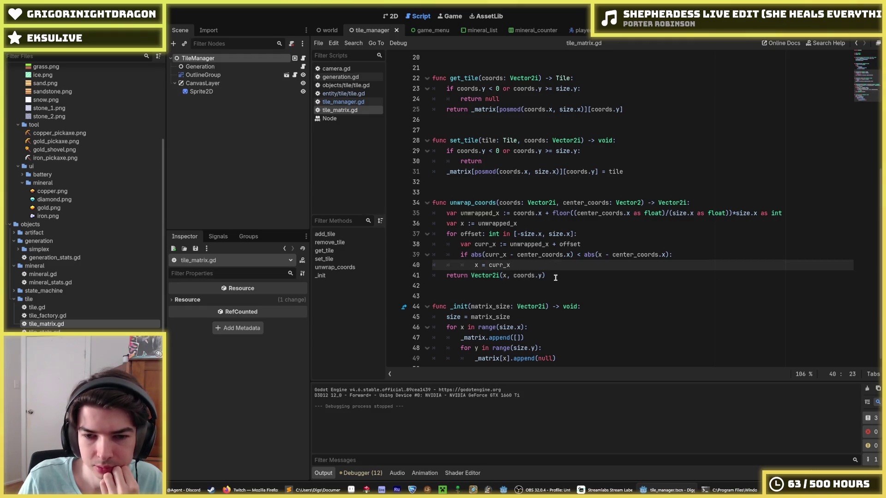
{"action": "left_click", "coordinate": [555, 278]}
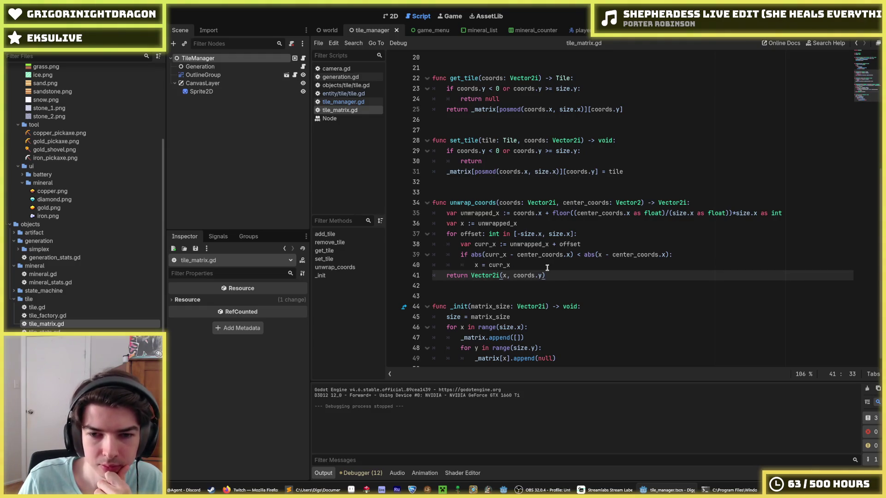
{"action": "left_click", "coordinate": [550, 268]}
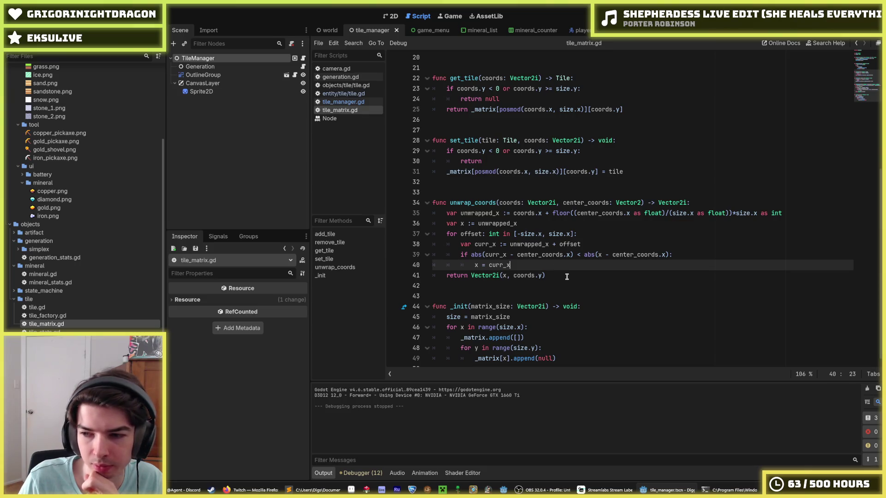
{"action": "left_click", "coordinate": [567, 276]}
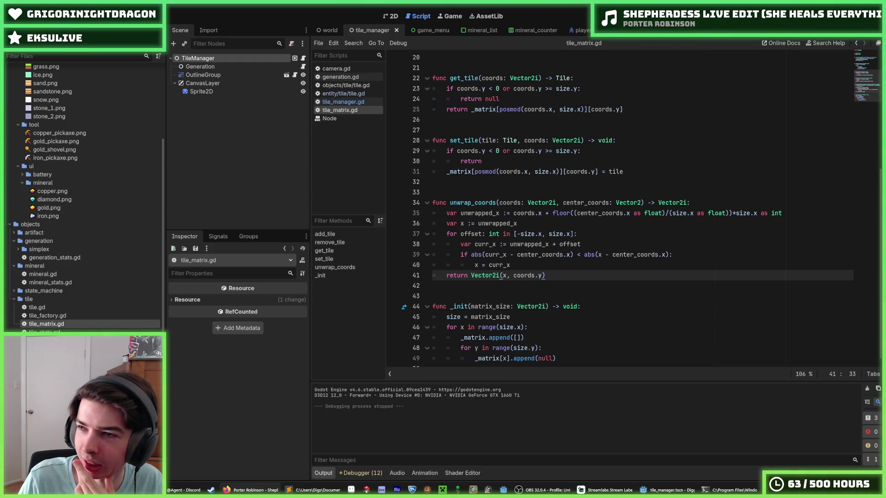
{"action": "left_click", "coordinate": [252, 490]}
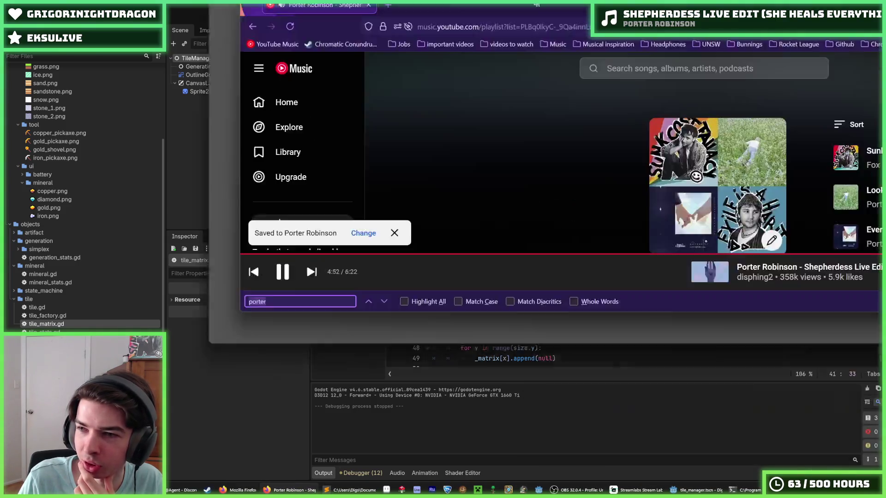
- Browse the Top 50 Songs of All Time playlist and play Sunk Cost Fallacy
{"action": "scroll", "coordinate": [784, 134], "scroll_direction": "down", "scroll_amount": 3}
{"action": "scroll", "coordinate": [784, 134], "scroll_direction": "up", "scroll_amount": 3}
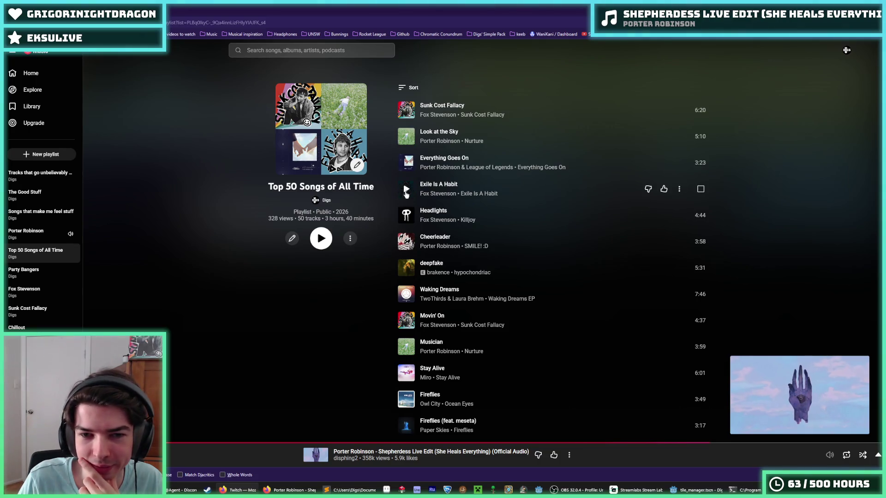
{"action": "scroll", "coordinate": [405, 196], "scroll_direction": "down", "scroll_amount": 3}
{"action": "scroll", "coordinate": [484, 179], "scroll_direction": "up", "scroll_amount": 3}
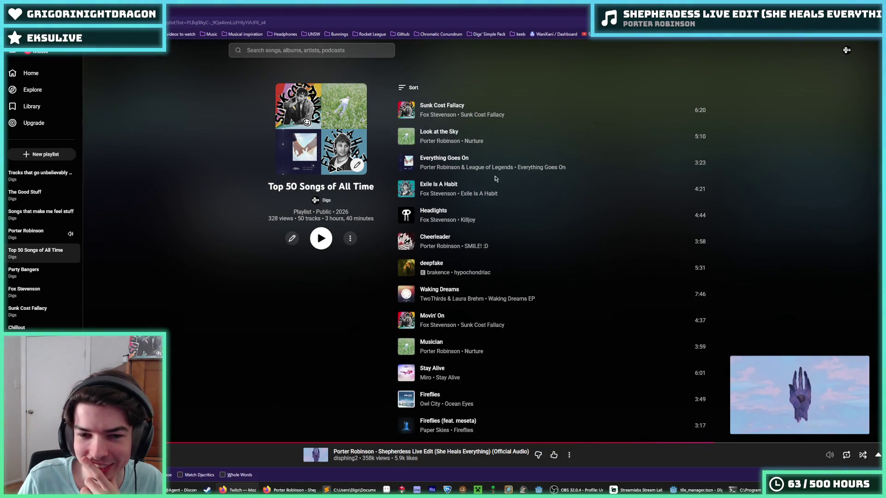
{"action": "scroll", "coordinate": [484, 179], "scroll_direction": "down", "scroll_amount": 10}
{"action": "scroll", "coordinate": [551, 252], "scroll_direction": "down", "scroll_amount": 8}
{"action": "scroll", "coordinate": [872, 159], "scroll_direction": "up", "scroll_amount": 8}
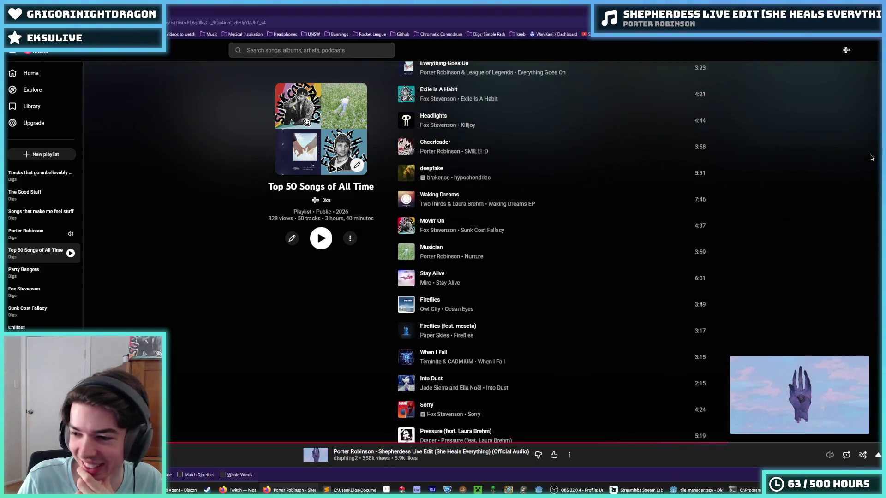
{"action": "scroll", "coordinate": [871, 148], "scroll_direction": "up", "scroll_amount": 3}
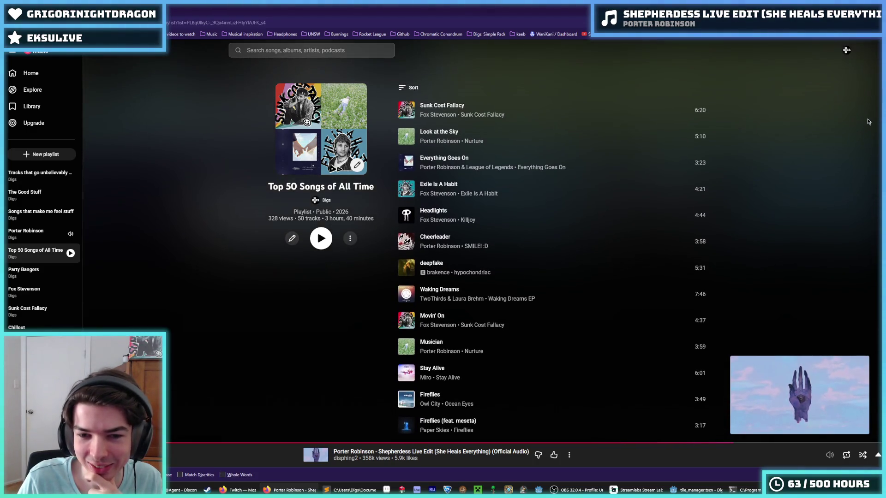
{"action": "scroll", "coordinate": [417, 256], "scroll_direction": "down", "scroll_amount": 3}
{"action": "scroll", "coordinate": [418, 258], "scroll_direction": "down", "scroll_amount": 15}
{"action": "scroll", "coordinate": [385, 220], "scroll_direction": "up", "scroll_amount": 3}
{"action": "scroll", "coordinate": [386, 221], "scroll_direction": "up", "scroll_amount": 12}
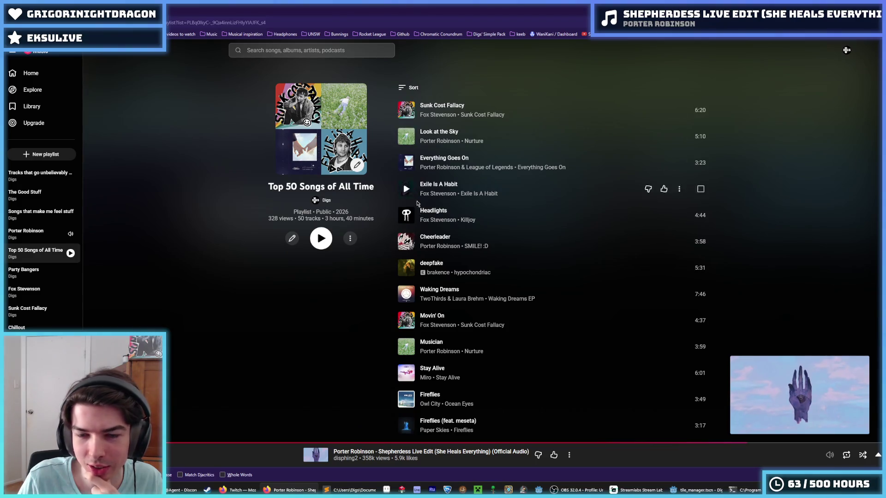
{"action": "scroll", "coordinate": [417, 221], "scroll_direction": "down", "scroll_amount": 12}
{"action": "scroll", "coordinate": [418, 246], "scroll_direction": "up", "scroll_amount": 12}
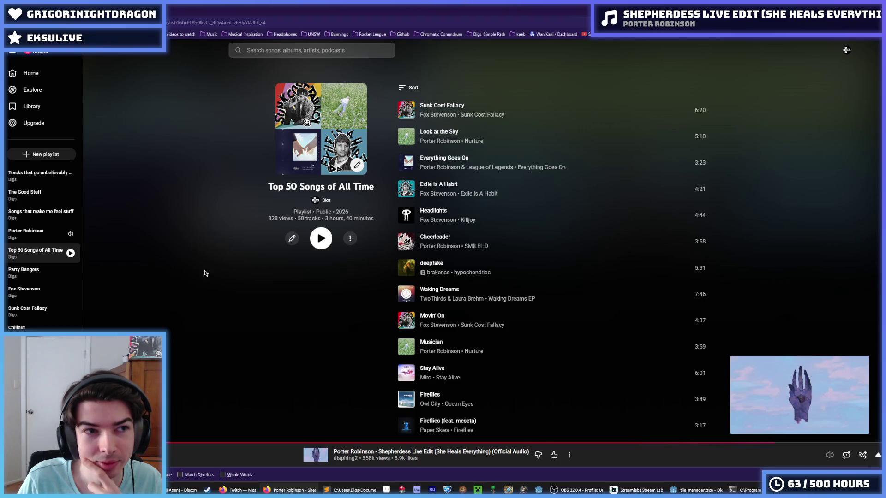
{"action": "mouse_move", "coordinate": [240, 490]}
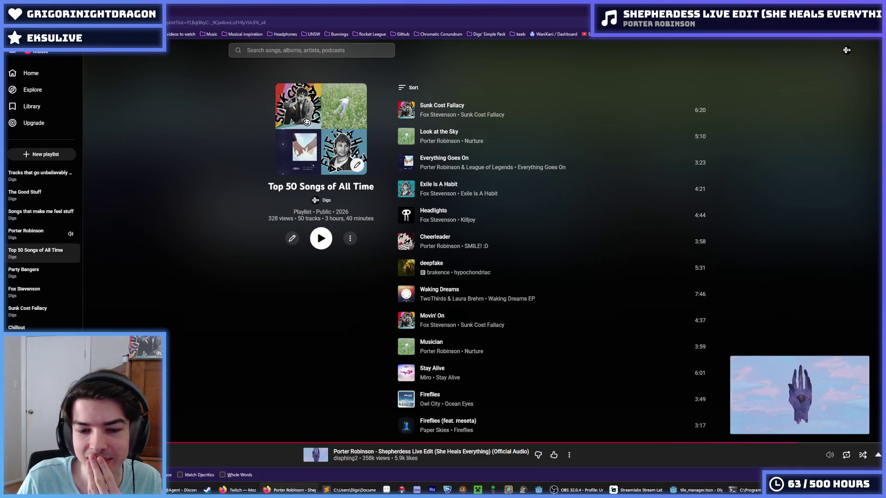
{"action": "left_click", "coordinate": [405, 110]}
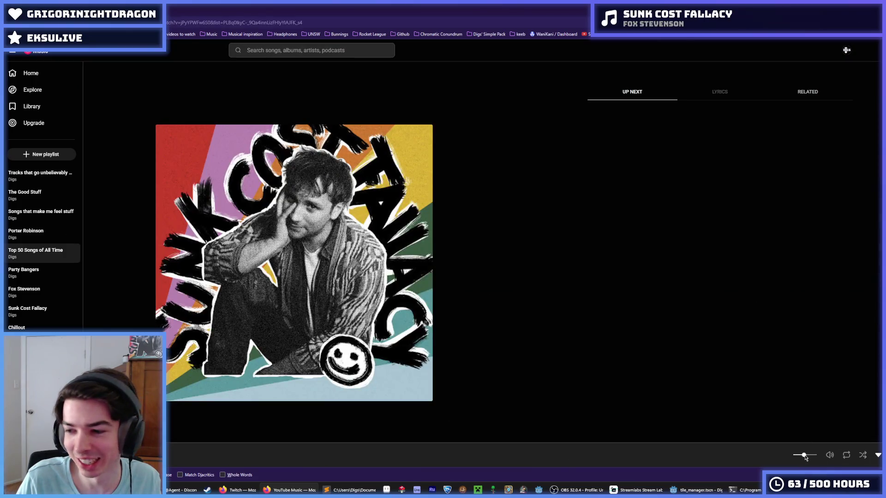
- Turn the playback volume up, then hide the music player to return to Godot
{"action": "left_click_drag", "start_coordinate": [803, 457], "coordinate": [810, 458]}
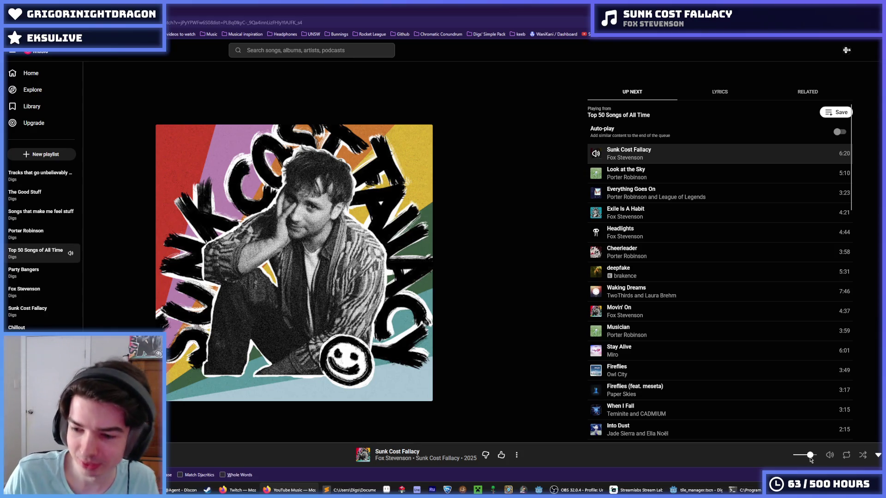
{"action": "left_click_drag", "start_coordinate": [809, 460], "coordinate": [808, 459]}
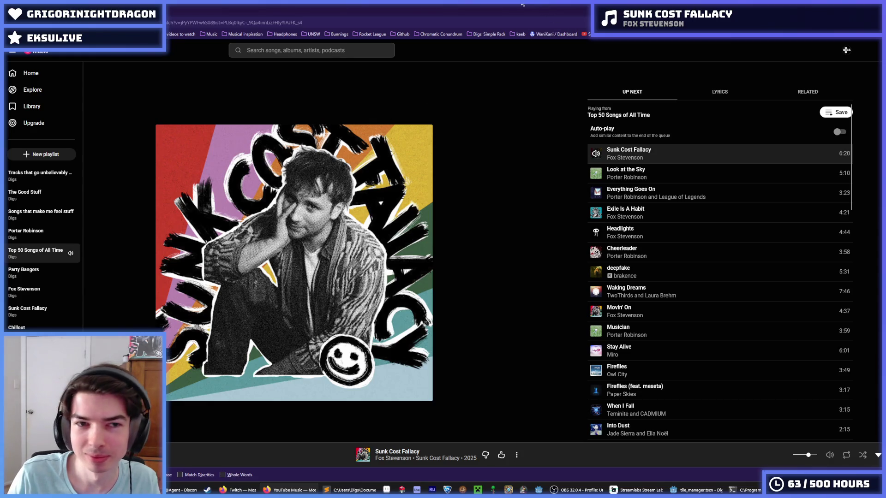
{"action": "key", "text": "super+Down"}
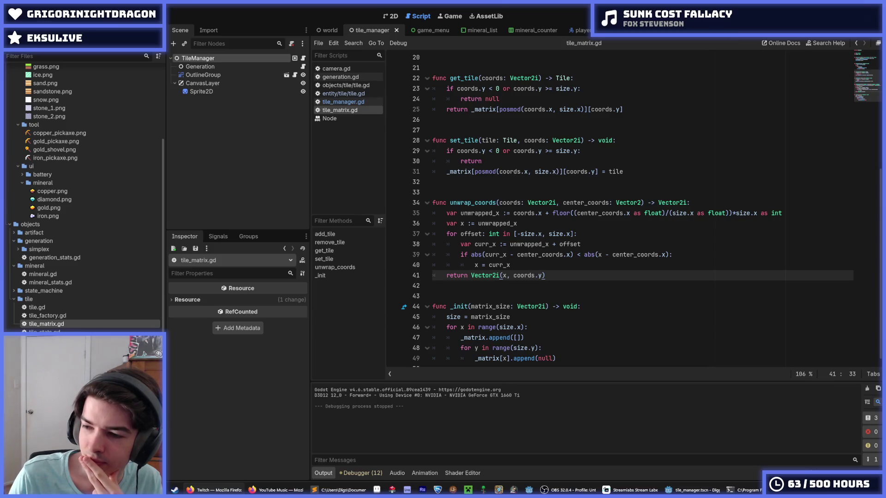
- Review the unwrap_coords loop lines from x = curr_x down to the return Vector2i line
{"action": "left_click", "coordinate": [568, 276]}
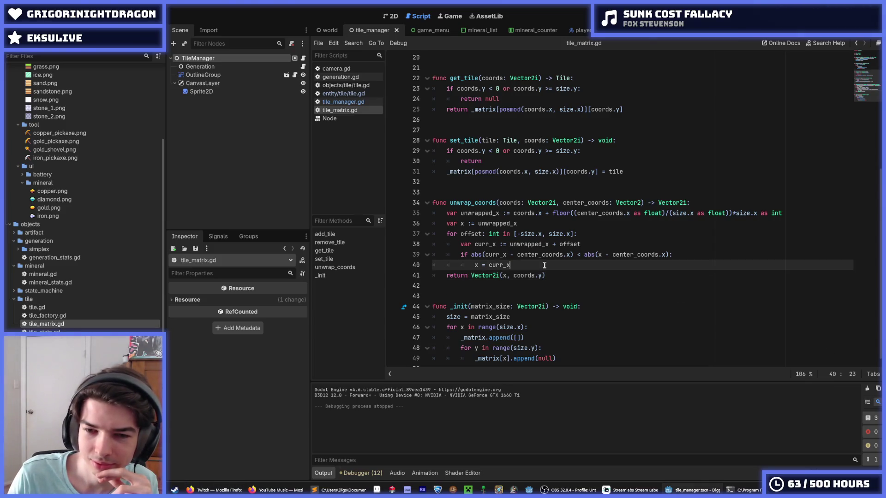
{"action": "key", "text": "Up"}
{"action": "key", "text": "Down"}
{"action": "key", "text": "Up"}
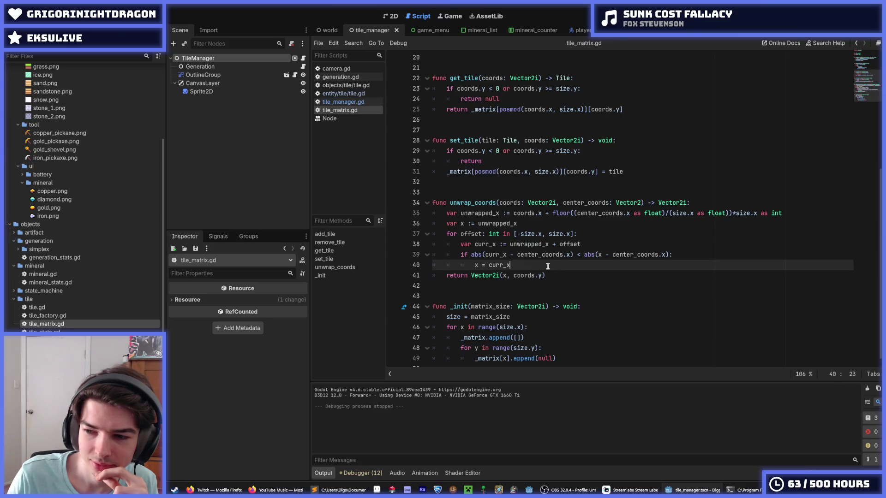
{"action": "key", "text": "Down"}
{"action": "key", "text": "Up"}
{"action": "key", "text": "Down"}
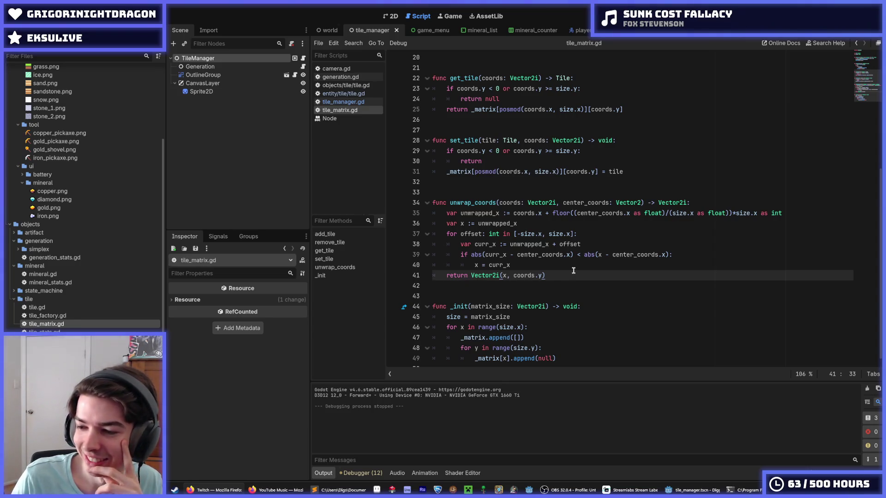
{"action": "left_click", "coordinate": [560, 276]}
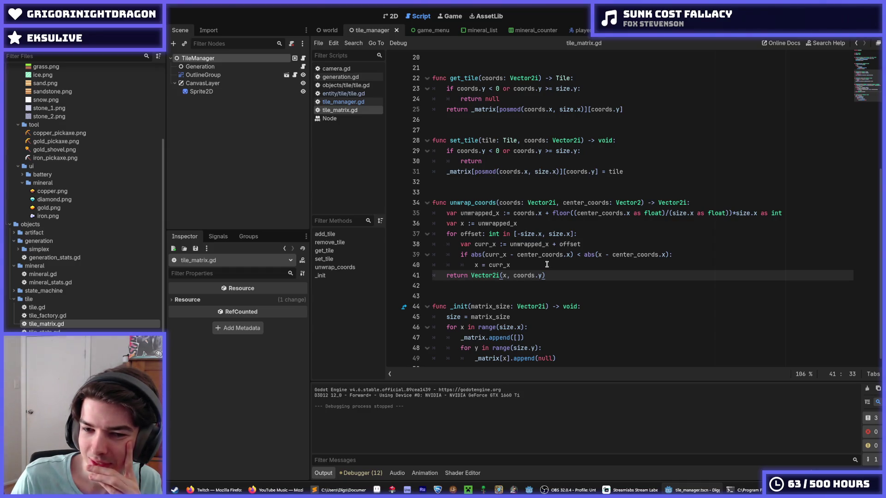
{"action": "left_click", "coordinate": [542, 264]}
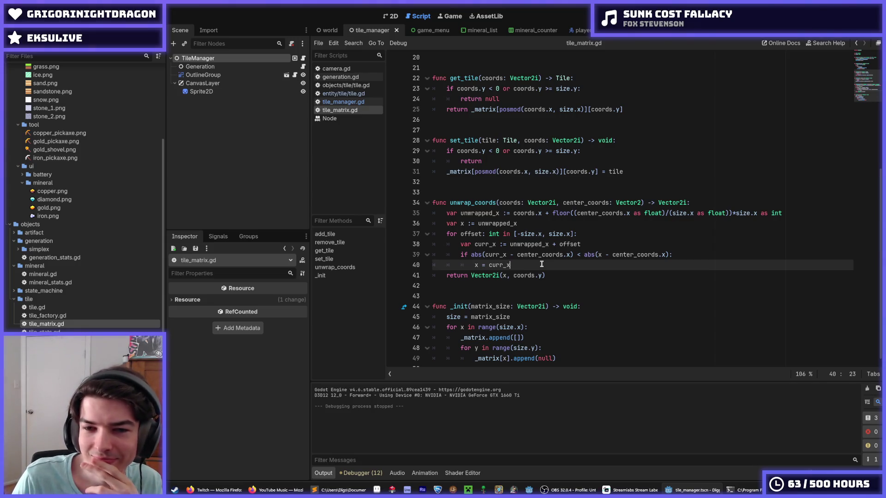
- Select lines 36–40 of the closest-x search loop and comment them out with Ctrl+K
{"action": "scroll", "coordinate": [541, 264], "scroll_direction": "up", "scroll_amount": 2}
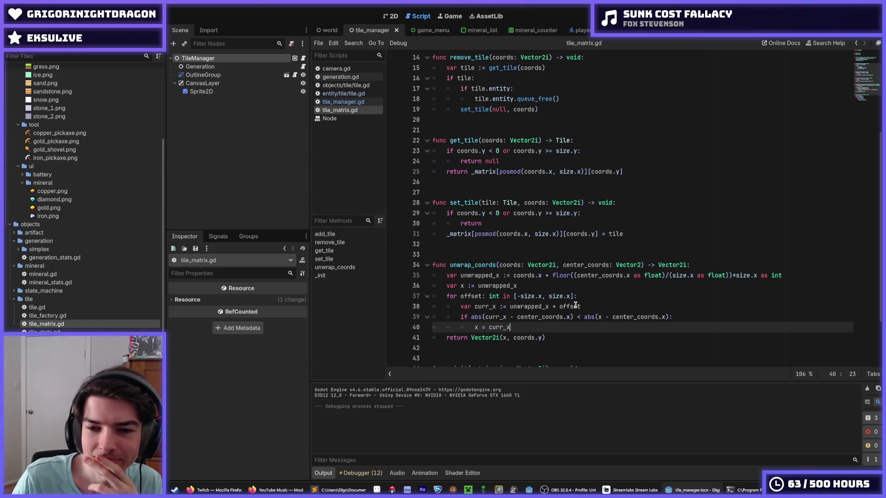
{"action": "scroll", "coordinate": [577, 305], "scroll_direction": "down", "scroll_amount": 1}
{"action": "scroll", "coordinate": [568, 296], "scroll_direction": "down", "scroll_amount": 1}
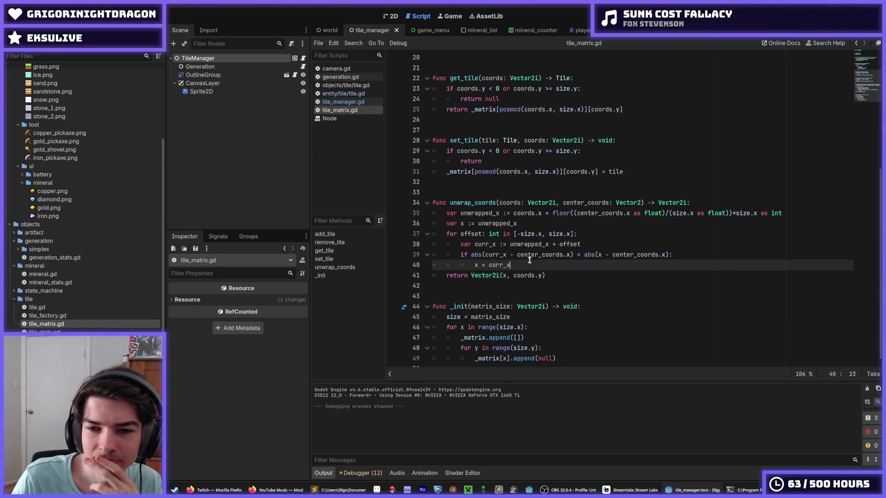
{"action": "left_click_drag", "start_coordinate": [533, 261], "coordinate": [478, 224]}
{"action": "key", "text": "ctrl+k"}
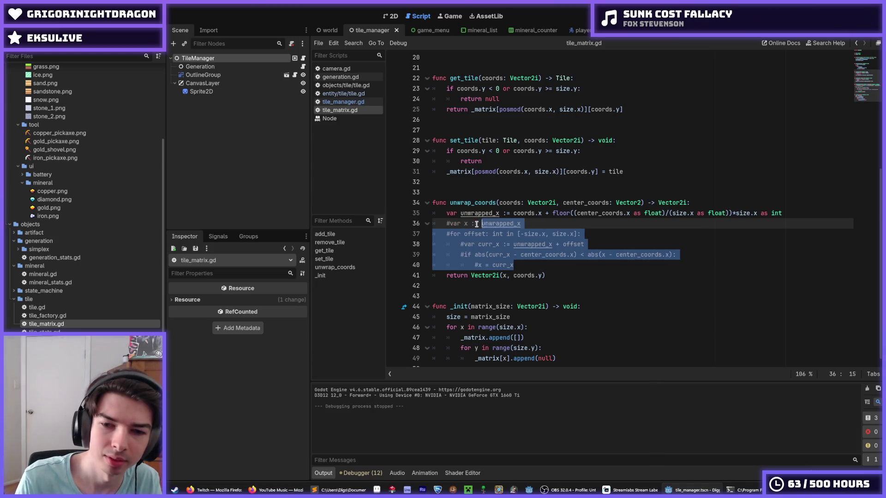
- Replace the undeclared x in the return with unwrapped_x, giving Vector2i(unwrapped_x, coords.y)
{"action": "key", "text": "Up"}
{"action": "key", "text": "End"}
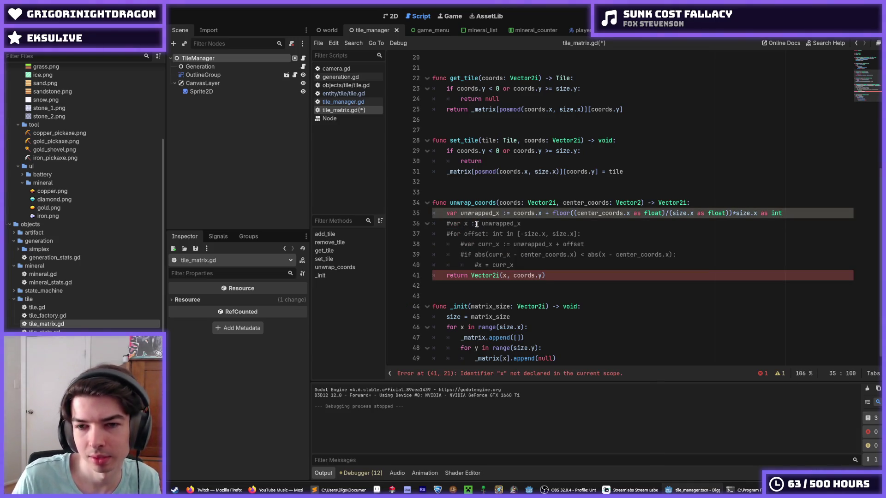
{"action": "double_click", "coordinate": [475, 212]}
{"action": "key", "text": "ctrl+c"}
{"action": "double_click", "coordinate": [506, 276]}
{"action": "key", "text": "ctrl+v"}
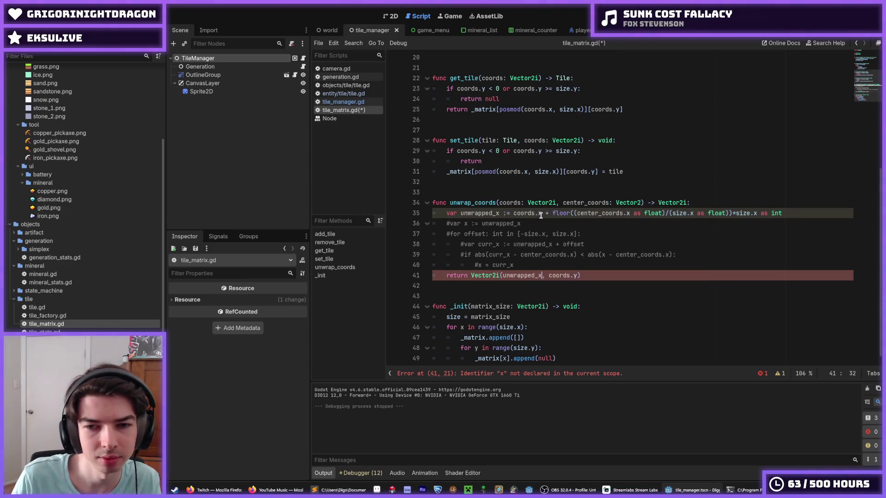
{"action": "left_click", "coordinate": [542, 215]}
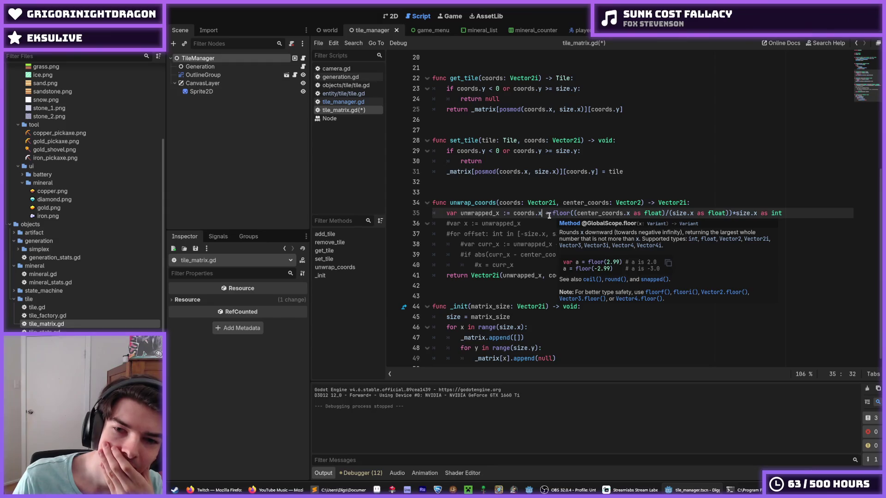
- Check coords.x on line 35, save tile_matrix.gd, and switch to tile_manager.gd
{"action": "left_click_drag", "start_coordinate": [543, 214], "coordinate": [513, 215]}
{"action": "left_click", "coordinate": [513, 215]}
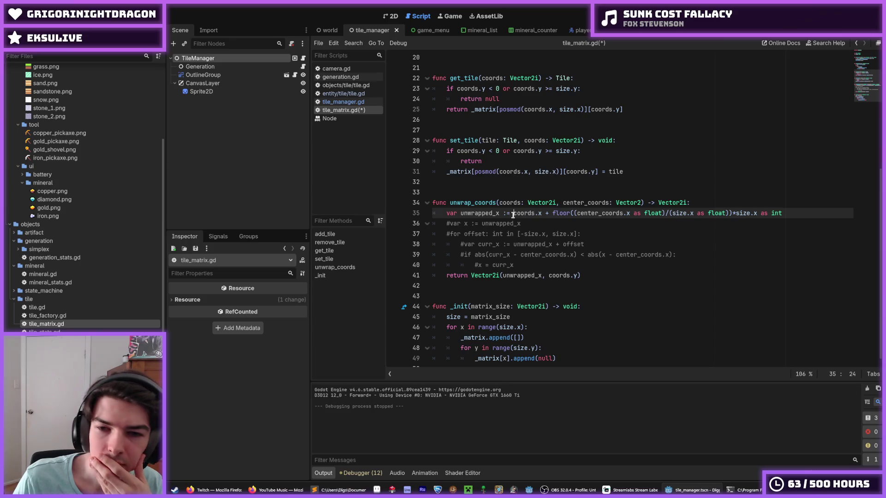
{"action": "key", "text": "ctrl+s"}
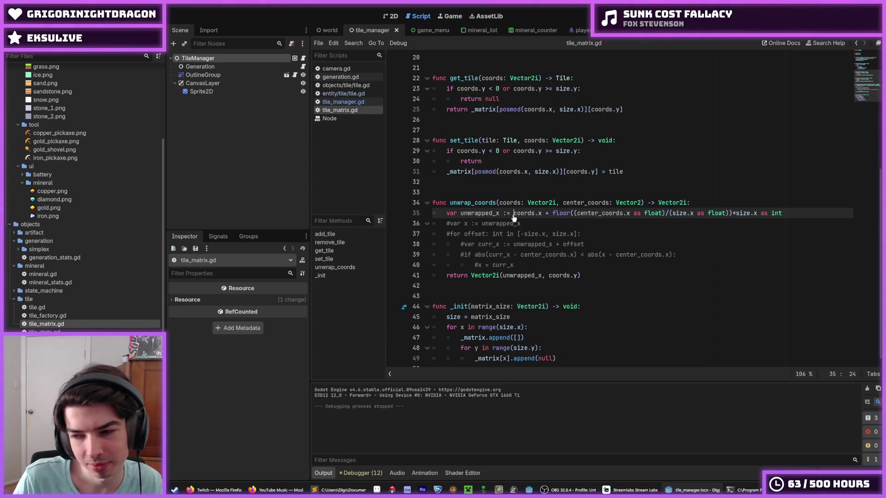
{"action": "left_click", "coordinate": [347, 102]}
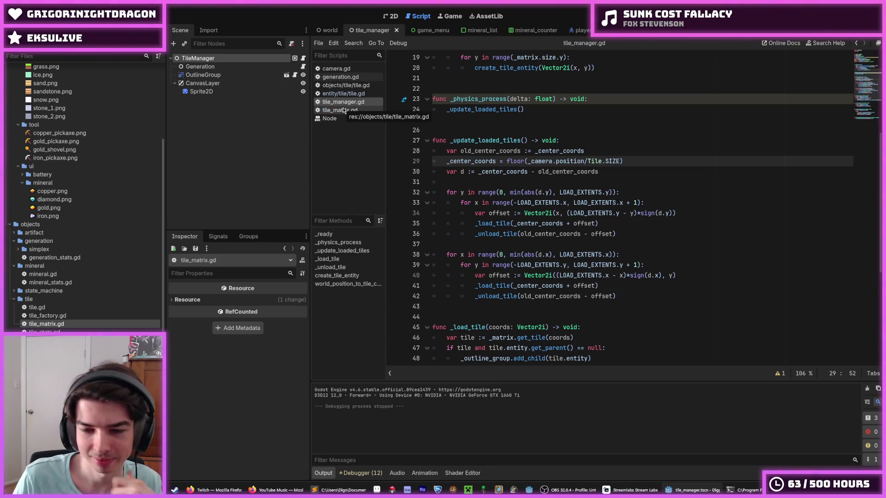
{"action": "scroll", "coordinate": [556, 252], "scroll_direction": "down", "scroll_amount": 3}
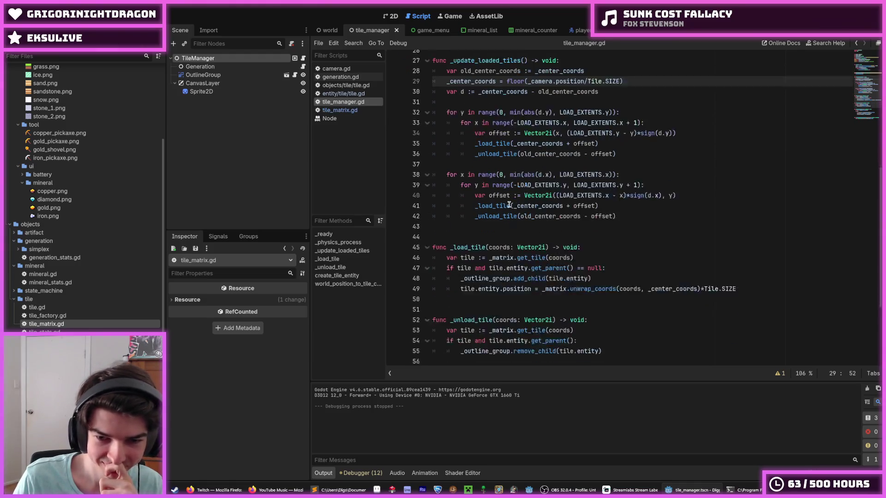
{"action": "left_click", "coordinate": [598, 234]}
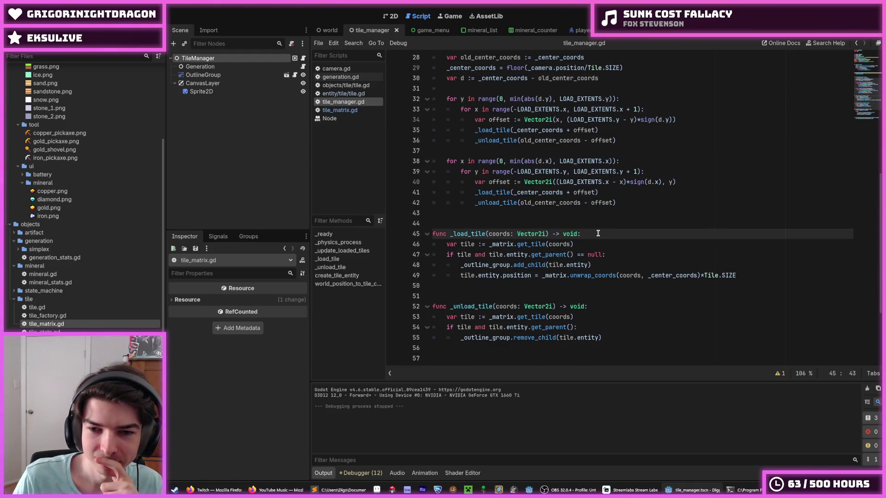
{"action": "scroll", "coordinate": [598, 233], "scroll_direction": "down", "scroll_amount": 1}
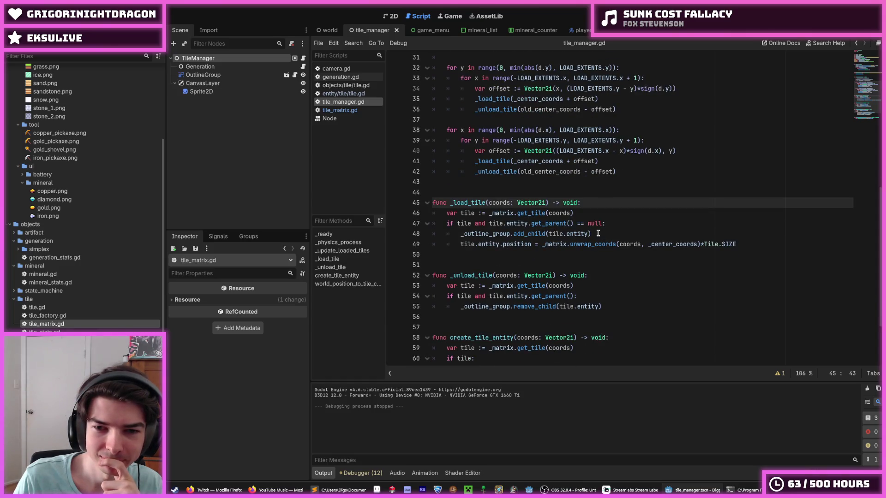
{"action": "scroll", "coordinate": [602, 225], "scroll_direction": "up", "scroll_amount": 1}
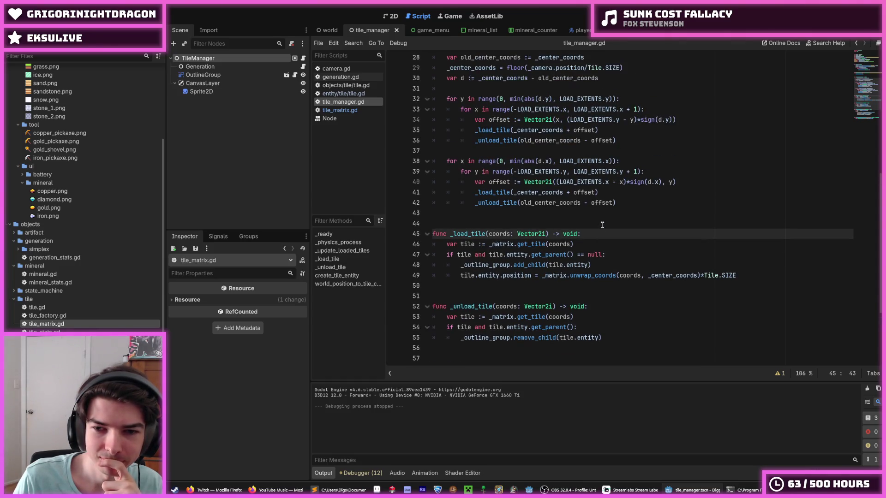
{"action": "left_click", "coordinate": [541, 275]}
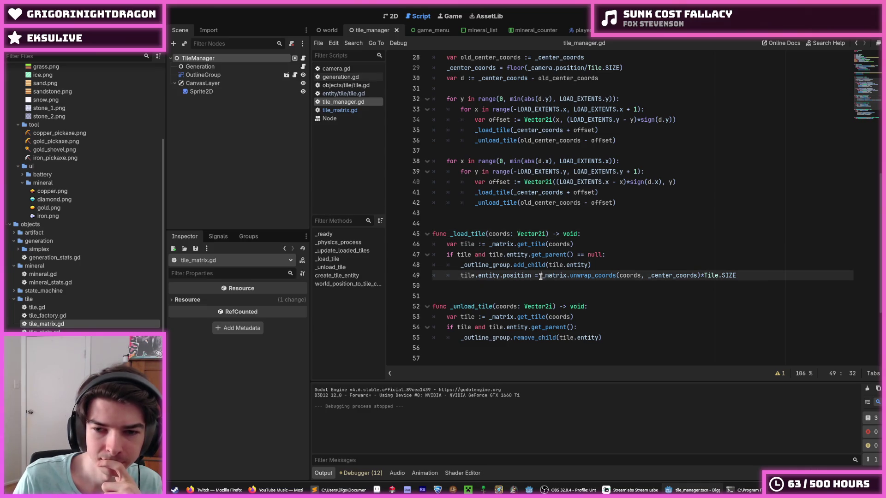
{"action": "left_click_drag", "start_coordinate": [541, 276], "coordinate": [680, 276]}
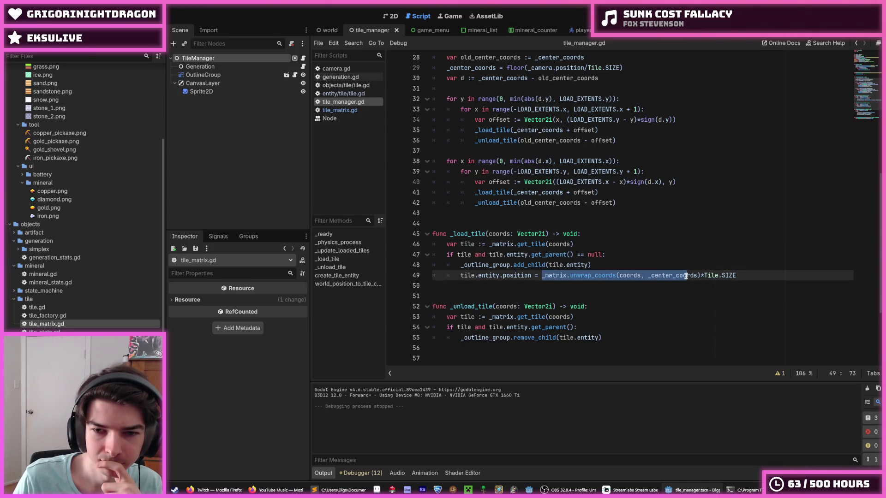
{"action": "left_click", "coordinate": [687, 276]}
{"action": "scroll", "coordinate": [560, 203], "scroll_direction": "up", "scroll_amount": 2}
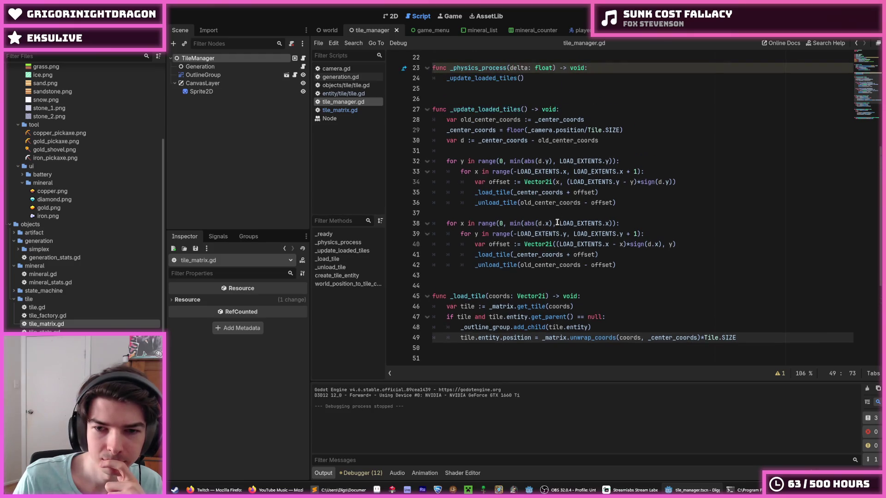
{"action": "double_click", "coordinate": [529, 256]}
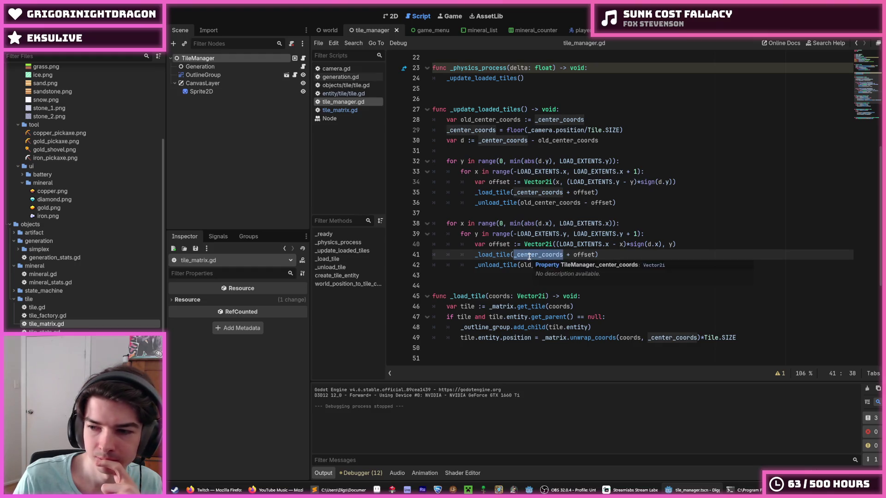
{"action": "left_click", "coordinate": [529, 257]}
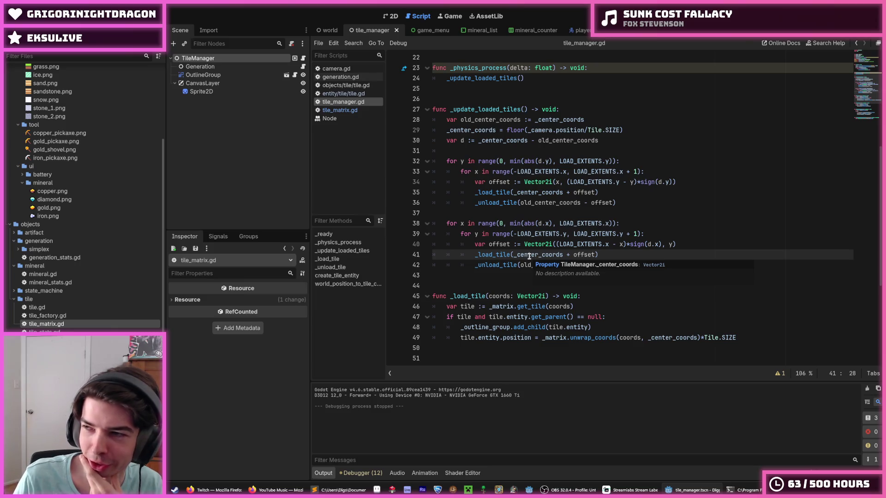
{"action": "double_click", "coordinate": [530, 256]}
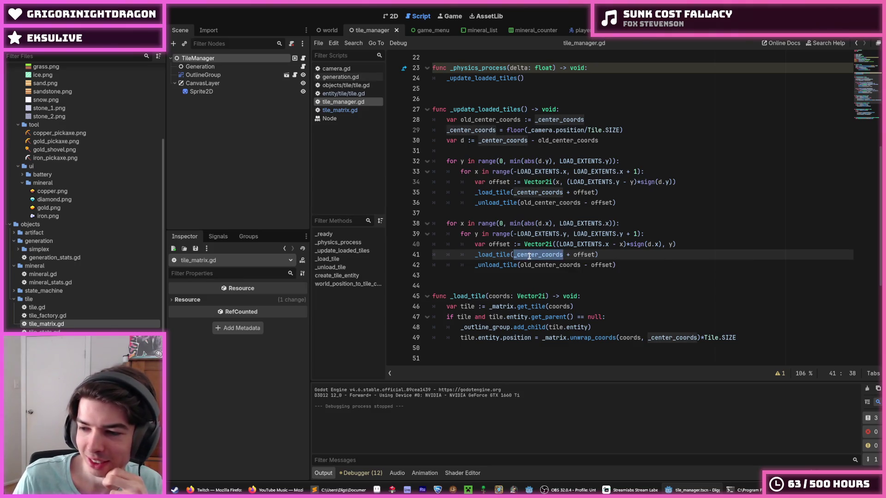
{"action": "left_click", "coordinate": [529, 256]}
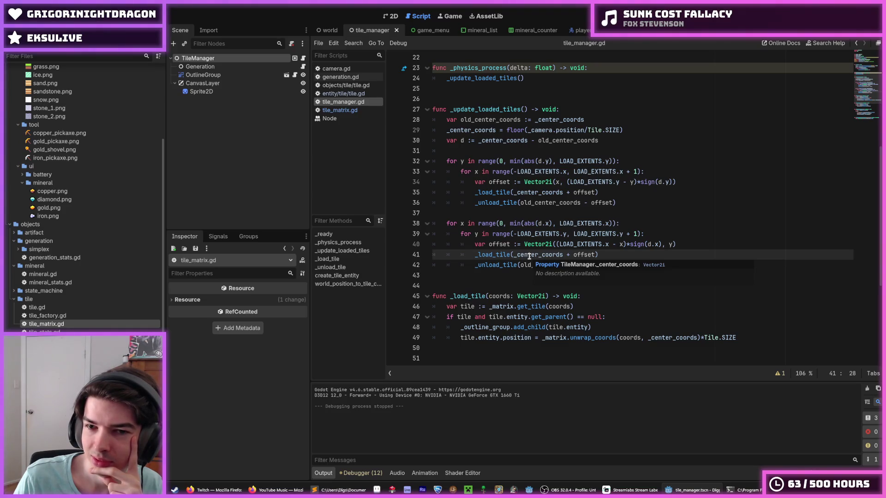
{"action": "double_click", "coordinate": [530, 256]}
{"action": "key", "text": "Right"}
{"action": "double_click", "coordinate": [535, 255]}
{"action": "left_click", "coordinate": [535, 255]}
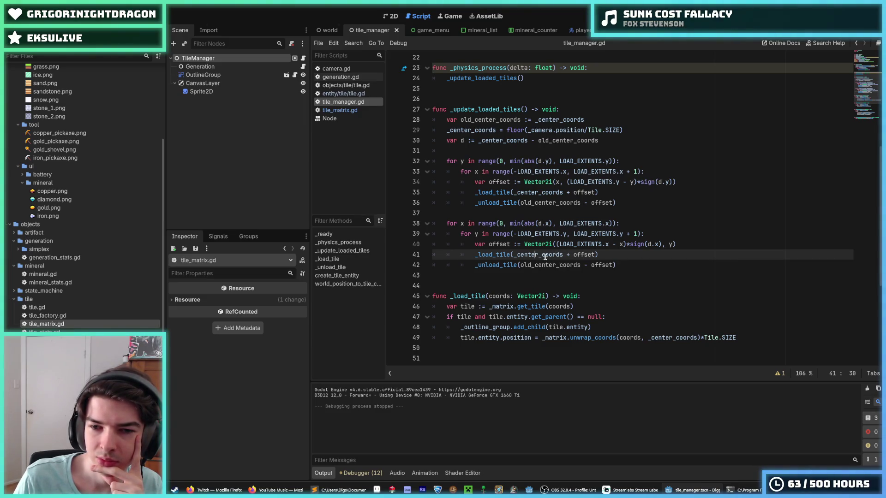
{"action": "double_click", "coordinate": [545, 255]}
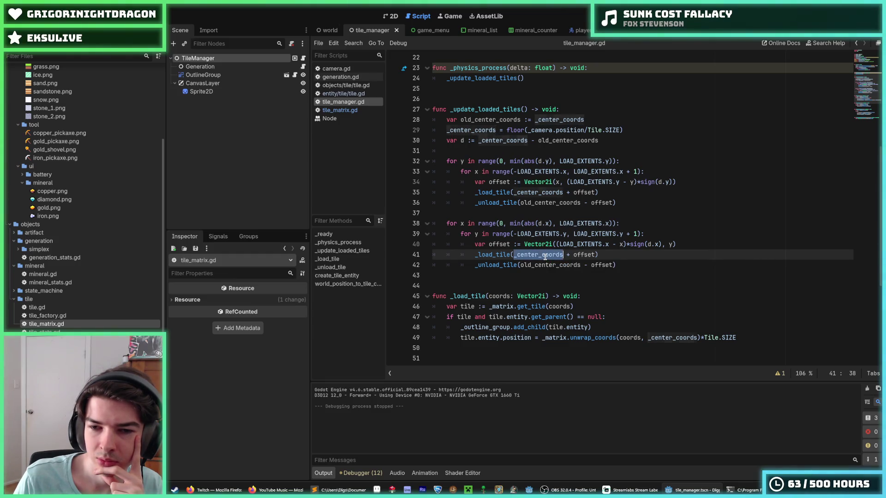
{"action": "left_click", "coordinate": [545, 256]}
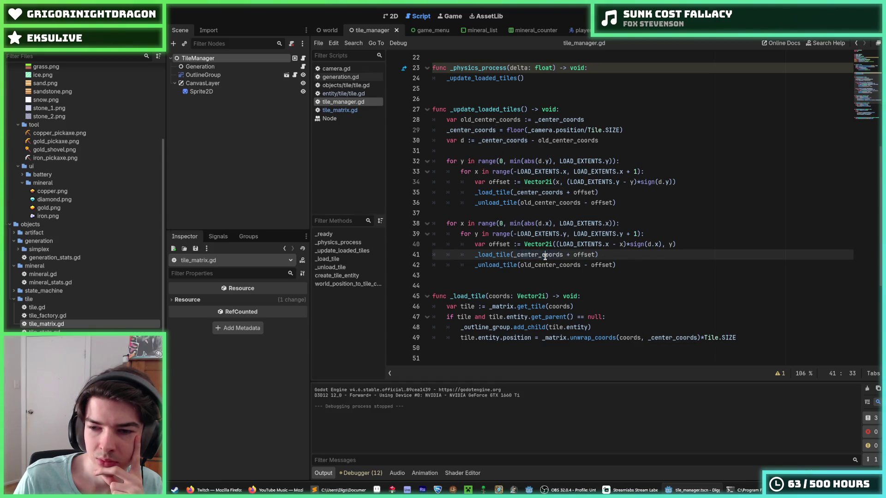
{"action": "key", "text": "shift+Home"}
{"action": "left_click", "coordinate": [545, 256]}
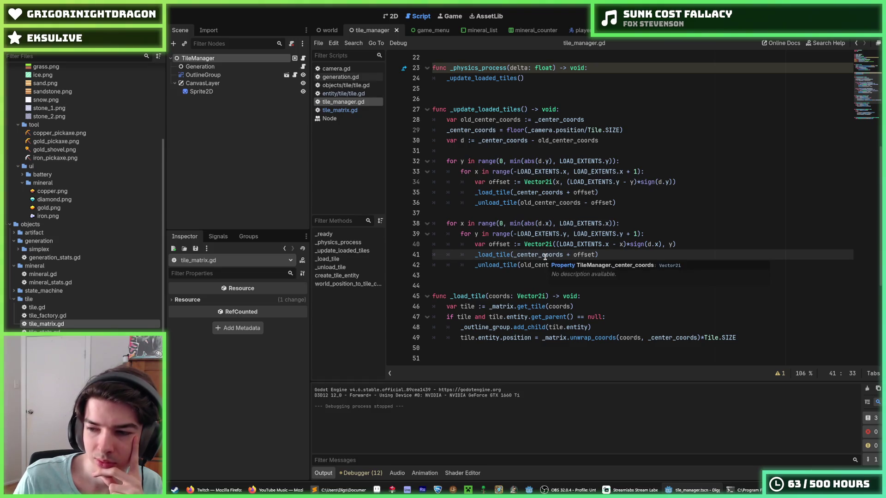
{"action": "double_click", "coordinate": [545, 256]}
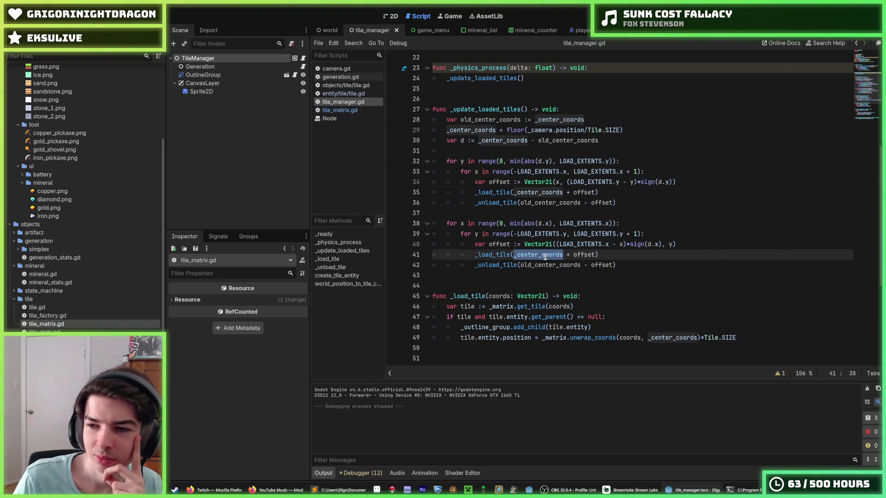
{"action": "left_click", "coordinate": [545, 256]}
{"action": "triple_click", "coordinate": [545, 256]}
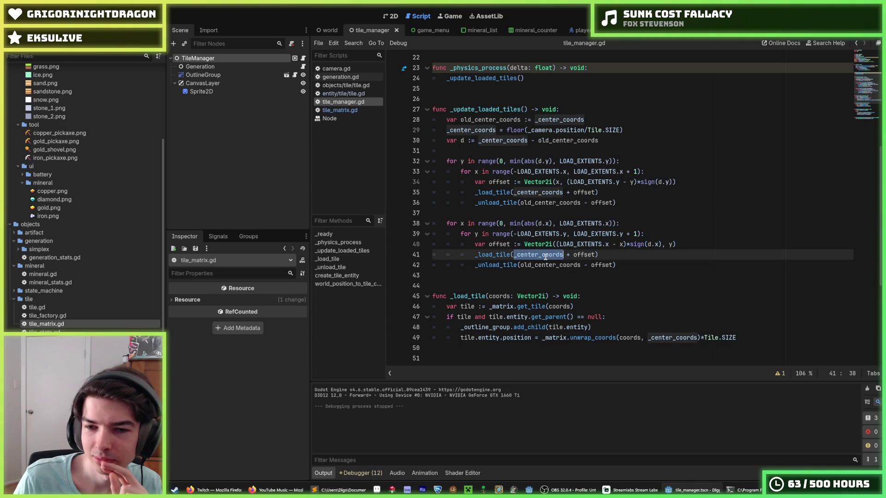
{"action": "left_click", "coordinate": [545, 256]}
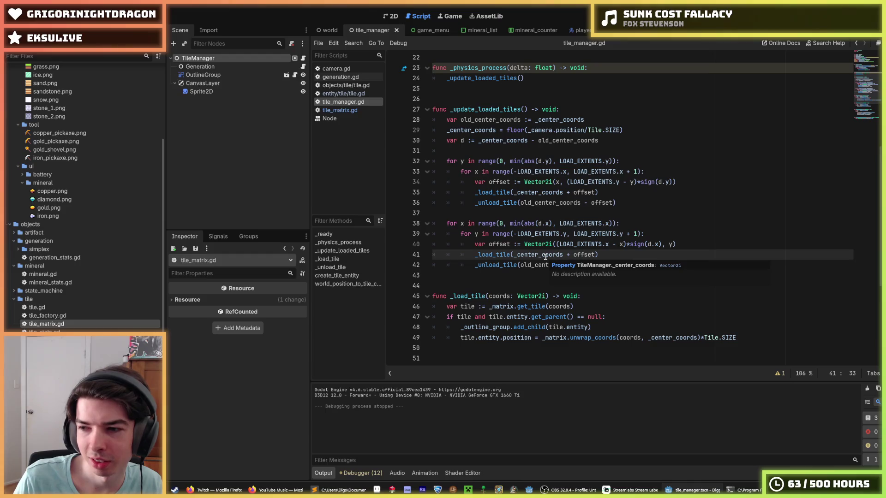
{"action": "double_click", "coordinate": [545, 256]}
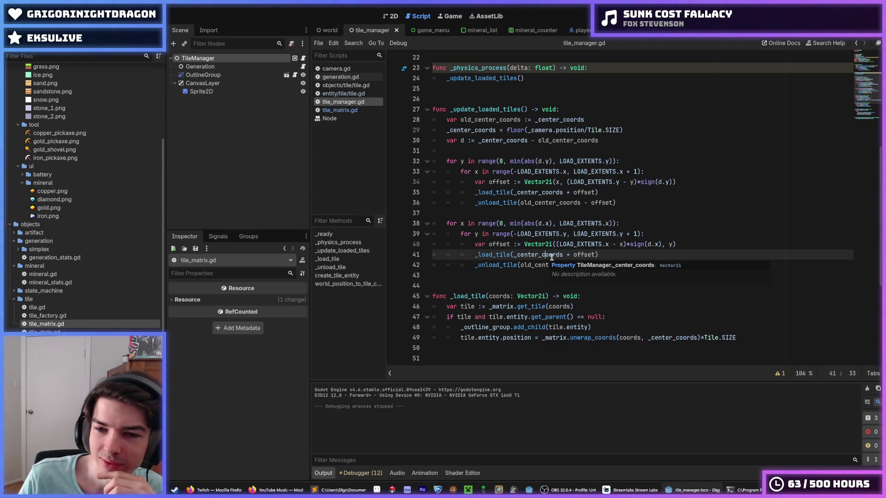
{"action": "left_click", "coordinate": [536, 256]}
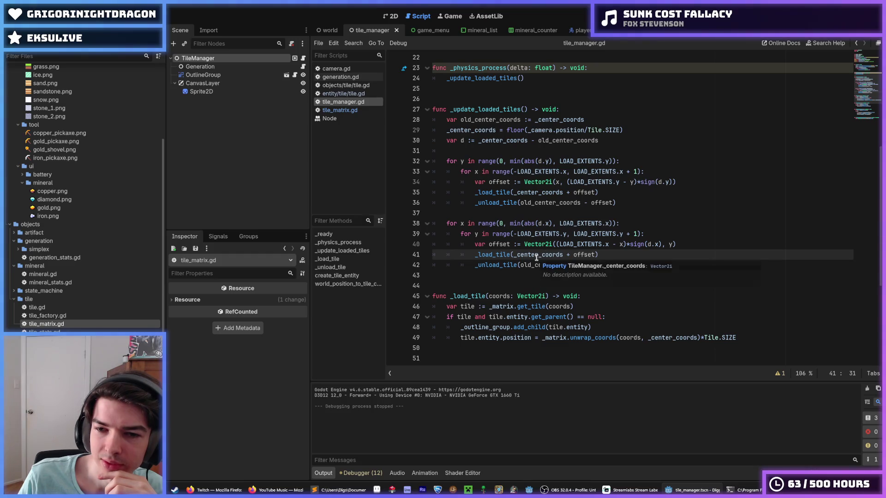
{"action": "left_click", "coordinate": [609, 257]}
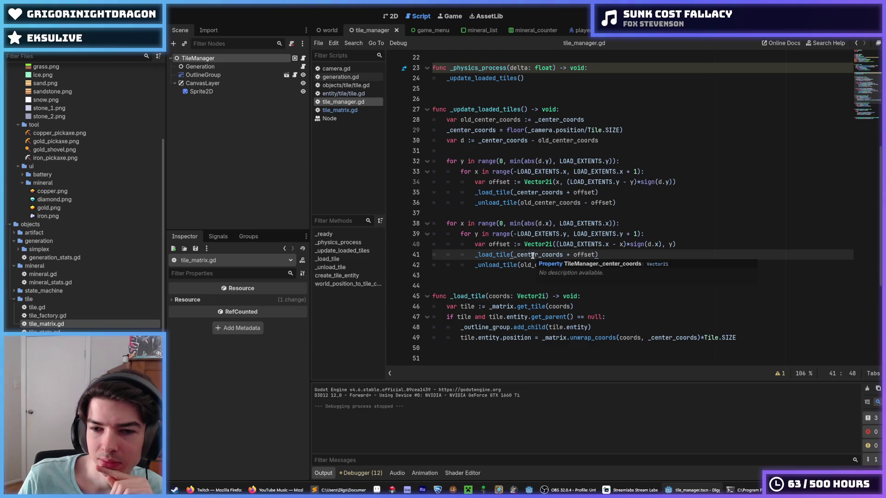
{"action": "double_click", "coordinate": [533, 257]}
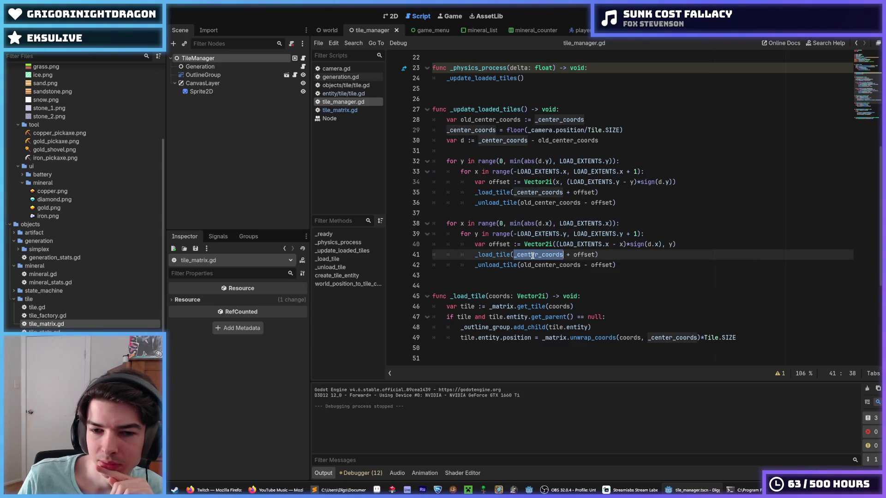
{"action": "left_click", "coordinate": [576, 285]}
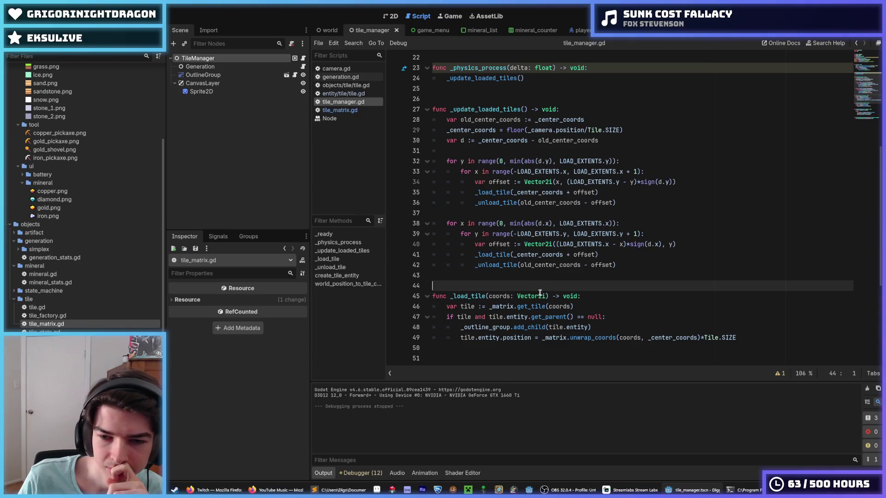
- Replace the unwrap_coords call on line 49 with coords, then run the game with F5
{"action": "scroll", "coordinate": [661, 332], "scroll_direction": "down", "scroll_amount": 1}
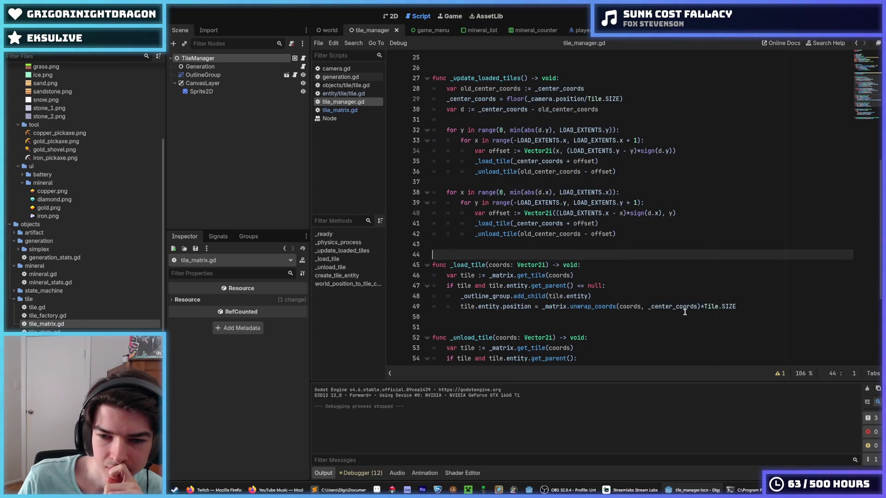
{"action": "left_click_drag", "start_coordinate": [703, 306], "coordinate": [542, 307]}
{"action": "mouse_move", "coordinate": [749, 307]}
{"action": "left_mouse_down"}
{"action": "mouse_move", "coordinate": [542, 307]}
{"action": "mouse_move", "coordinate": [699, 308]}
{"action": "left_mouse_up"}
{"action": "left_click", "coordinate": [542, 307]}
{"action": "type", "text": "coords"}
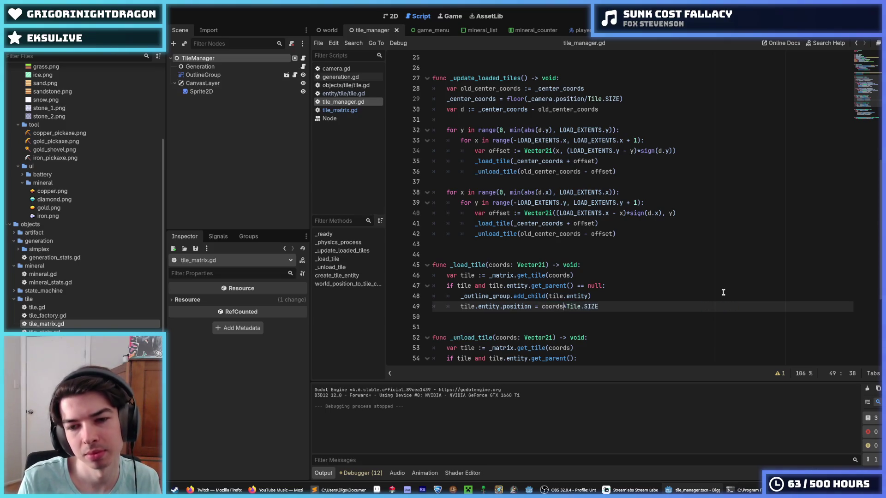
{"action": "left_click", "coordinate": [747, 130]}
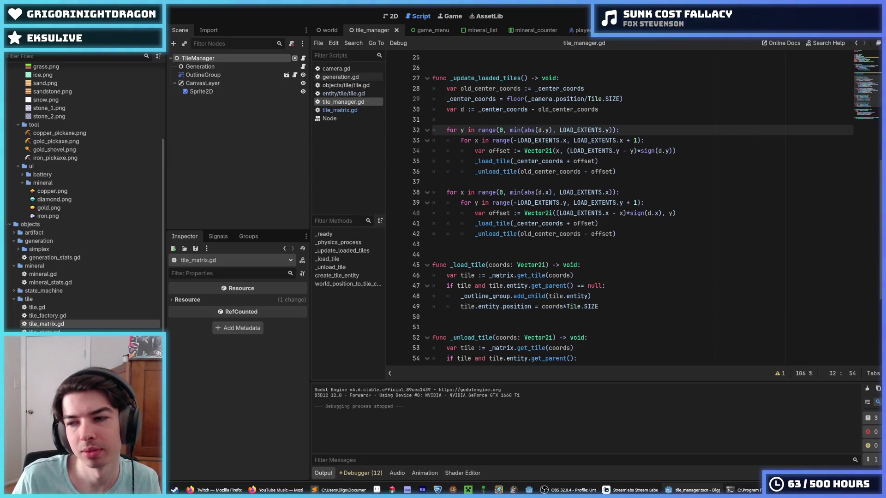
{"action": "key", "text": "F5"}
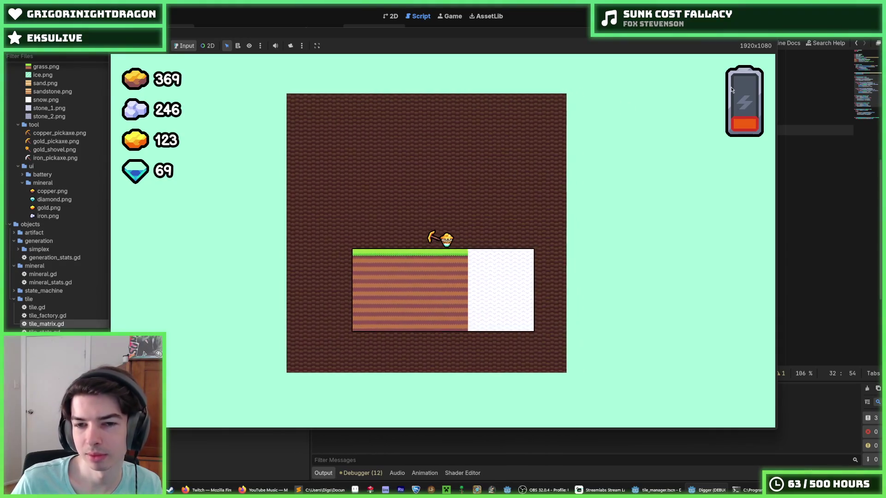
- Start a new mining run and dig into the terrain below the miner
{"action": "key", "text": "Down"}
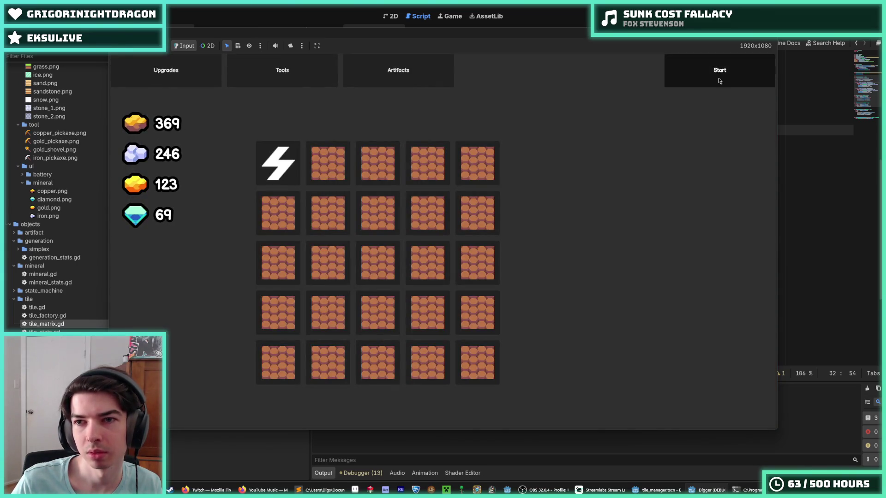
{"action": "left_click", "coordinate": [718, 79]}
{"action": "key", "text": "Down"}
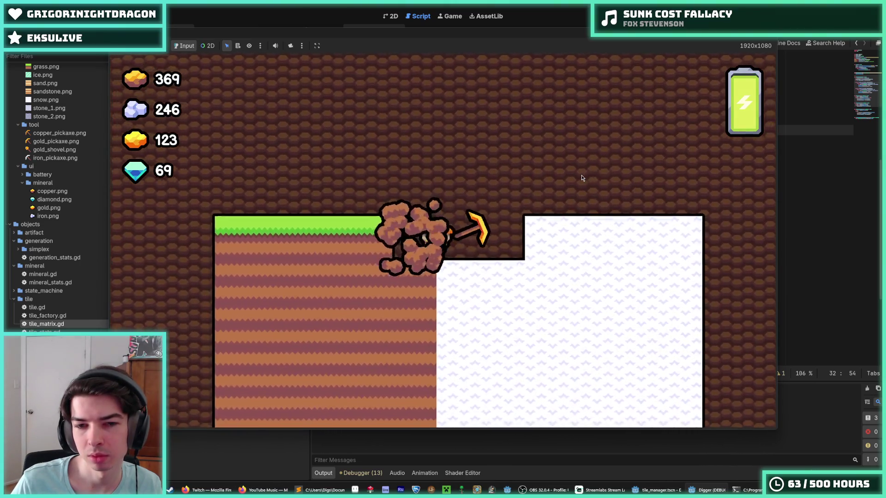
- Move the miner left across the terrain to confirm tiles load, then stop the game with F8
{"action": "key", "text": "Left"}
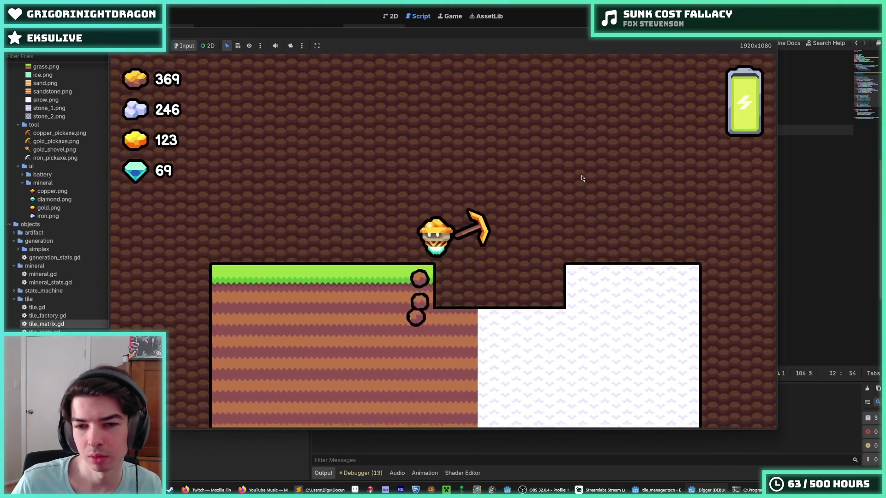
{"action": "key", "text": "Left"}
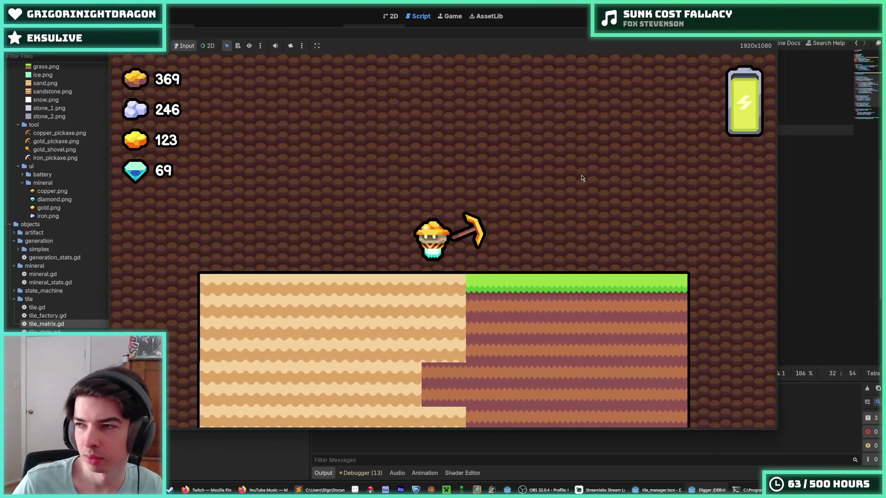
{"action": "key", "text": "Left"}
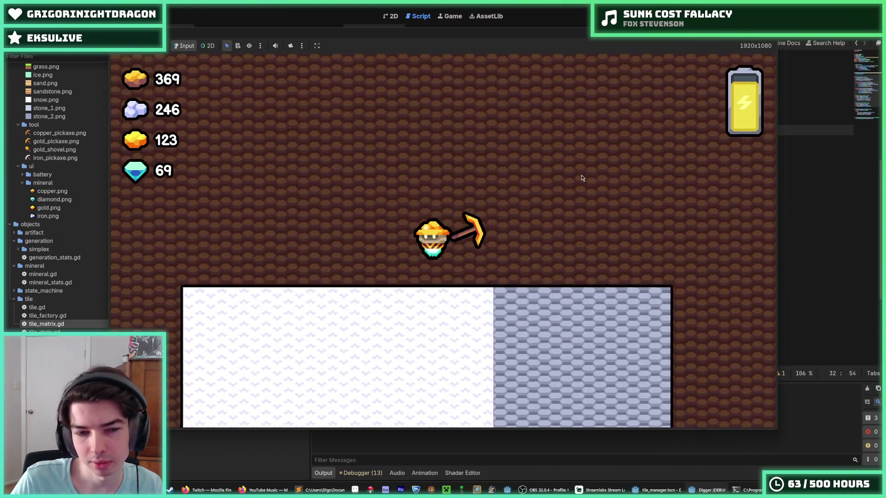
{"action": "key", "text": "Left"}
{"action": "key", "text": "Left"}
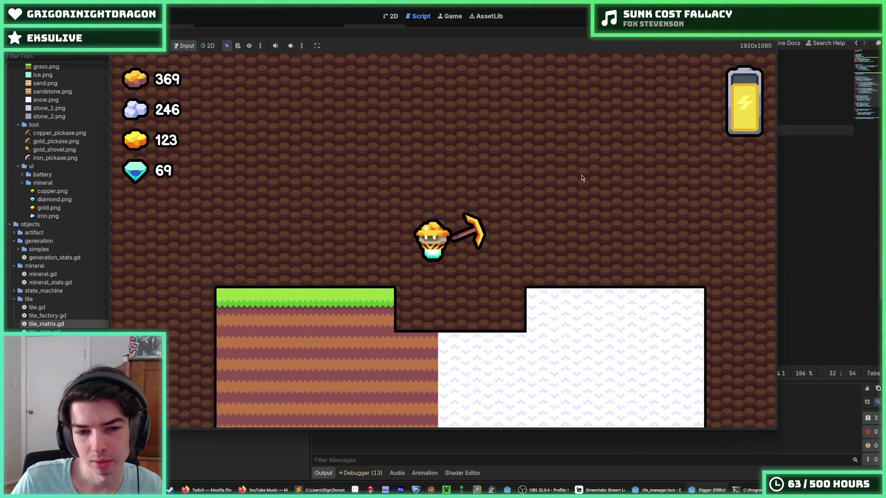
{"action": "key", "text": "Left"}
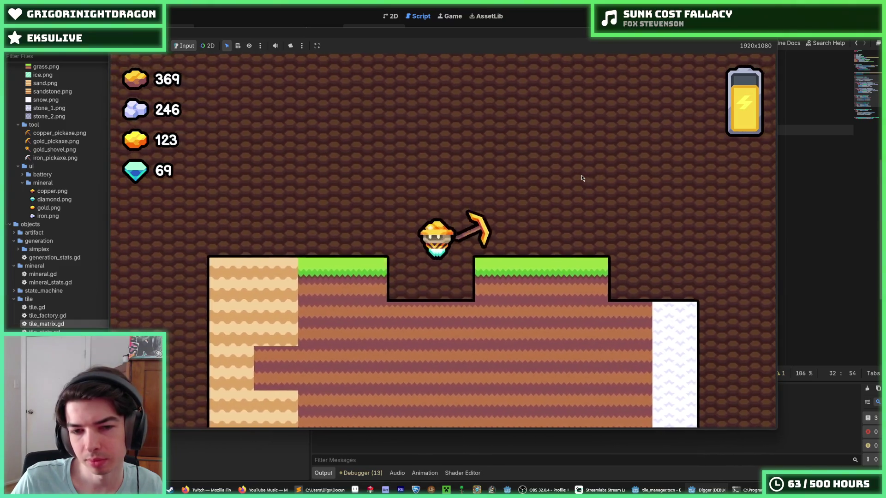
{"action": "key", "text": "Left"}
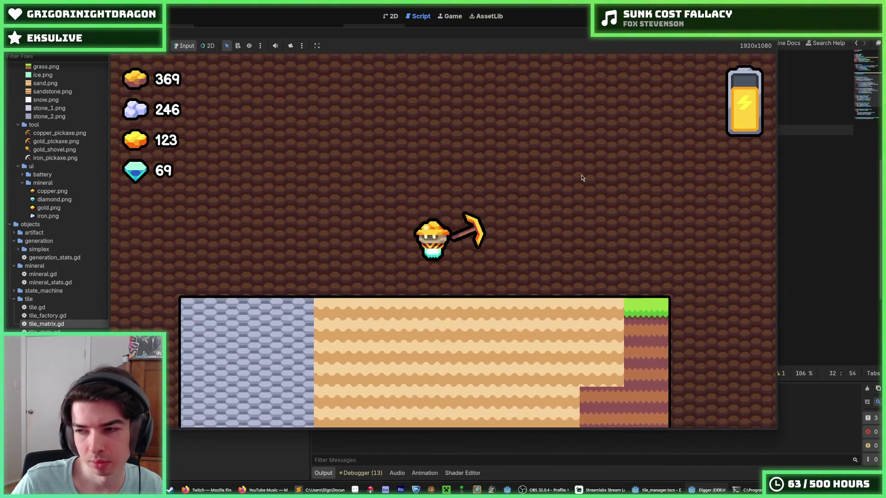
{"action": "key", "text": "Left"}
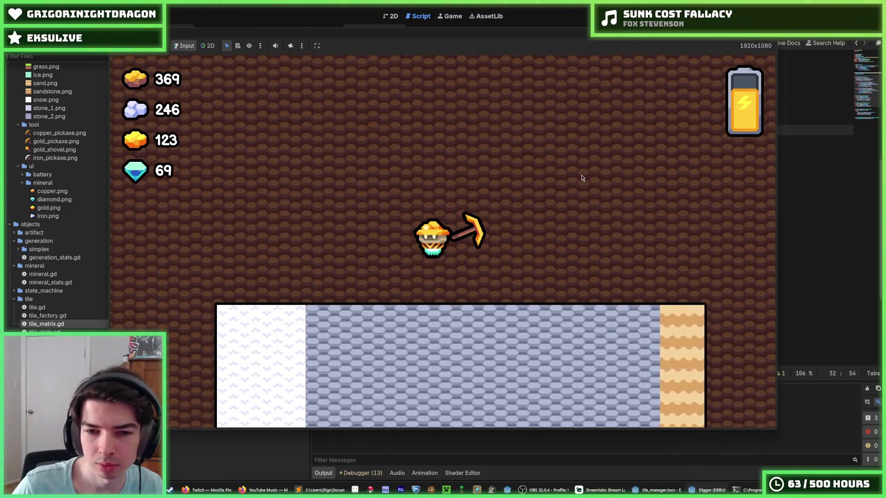
{"action": "key", "text": "Left"}
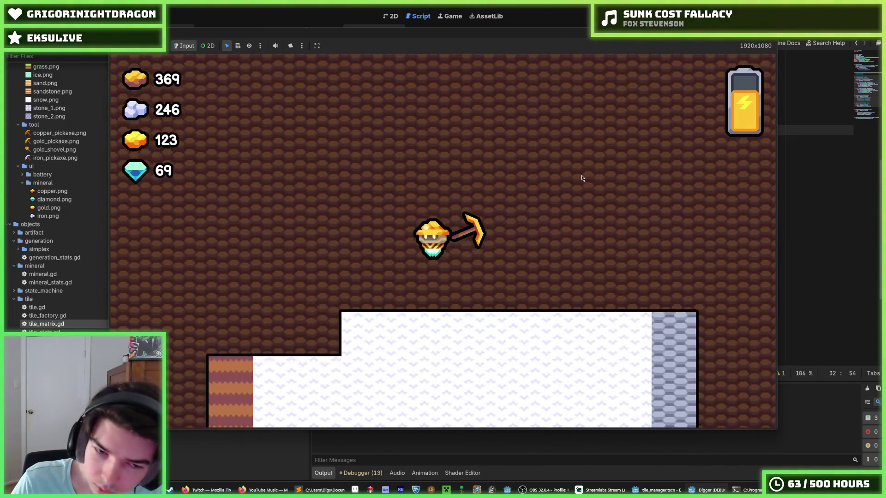
{"action": "key", "text": "Left"}
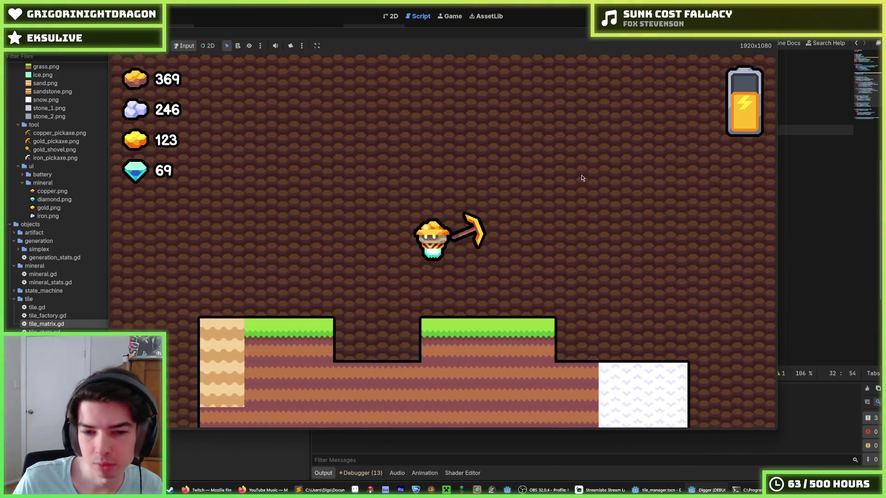
{"action": "key", "text": "F8"}
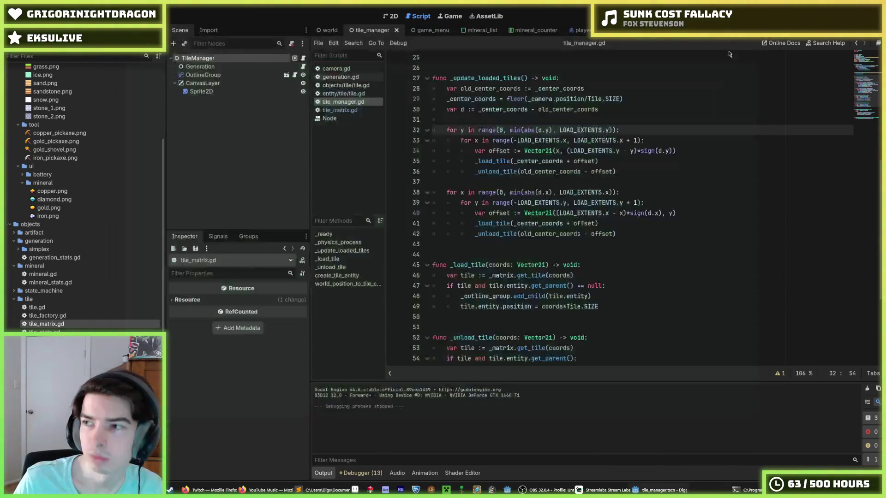
- Open entity tile.gd at the mineral and particle position code and select _tile.coords*Tile.SIZE
{"action": "left_click", "coordinate": [354, 111]}
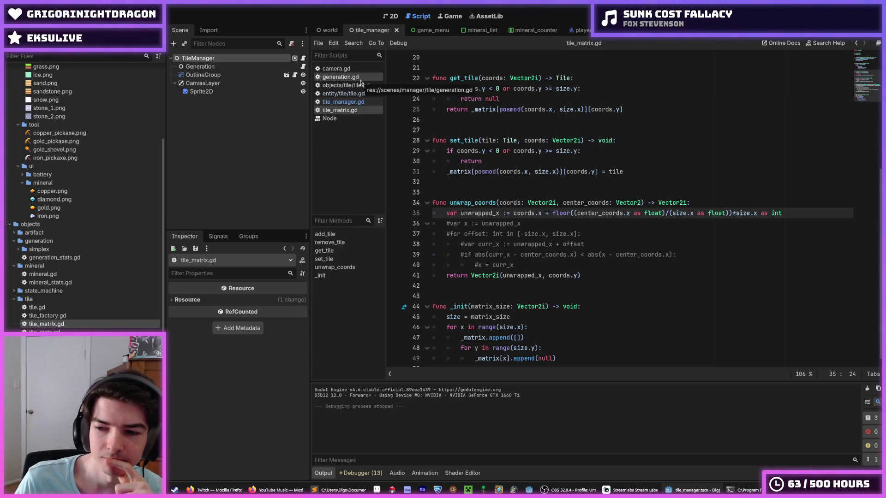
{"action": "left_click", "coordinate": [360, 81]}
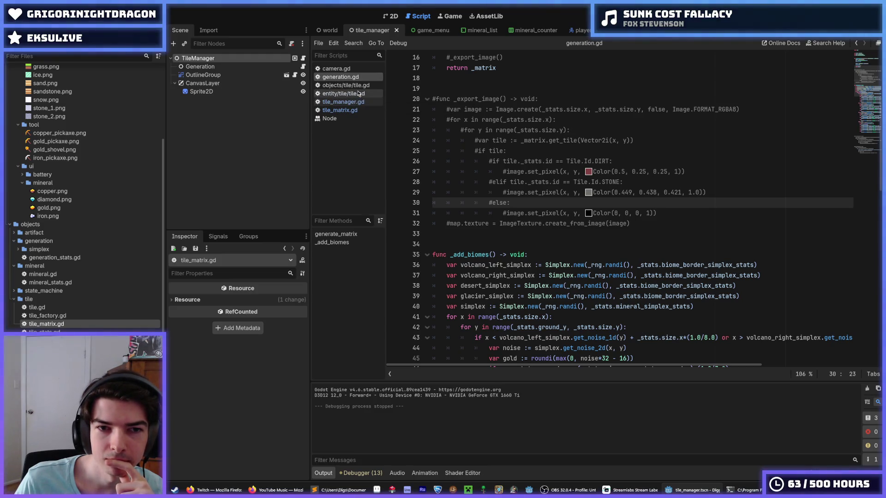
{"action": "left_click", "coordinate": [359, 94]}
{"action": "scroll", "coordinate": [653, 246], "scroll_direction": "down", "scroll_amount": 2}
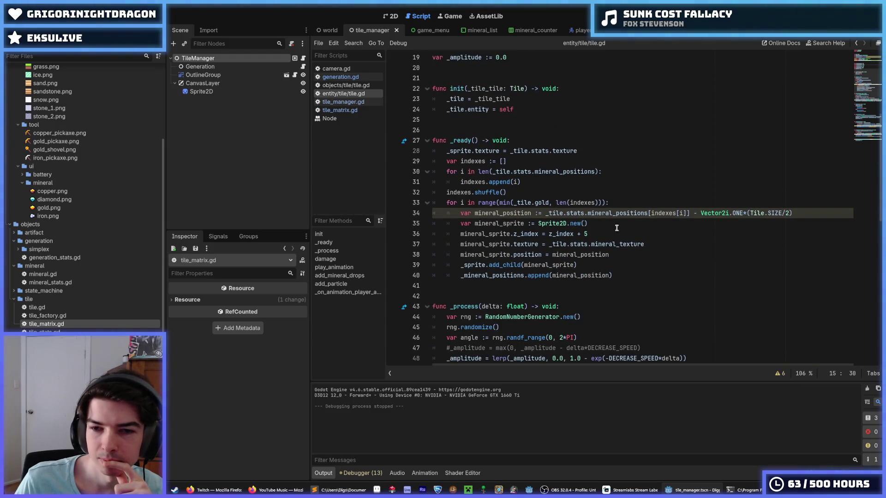
{"action": "left_click", "coordinate": [599, 235]}
{"action": "scroll", "coordinate": [599, 235], "scroll_direction": "down", "scroll_amount": 14}
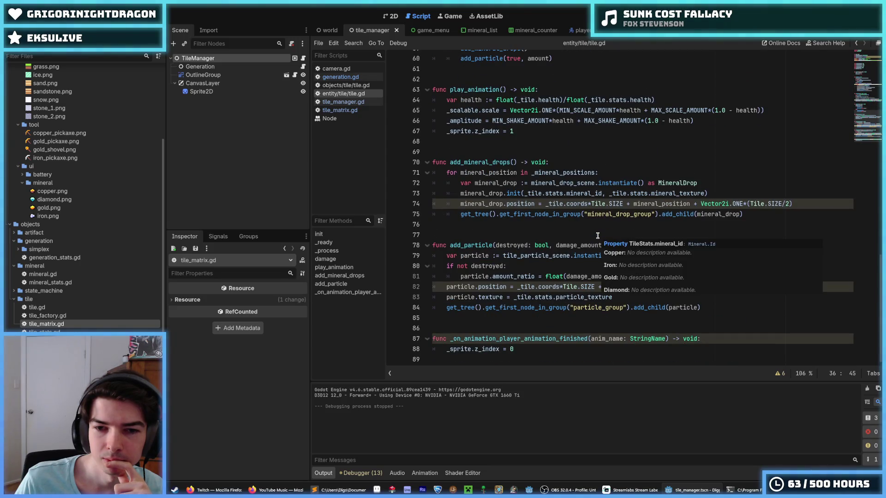
{"action": "left_click", "coordinate": [692, 296]}
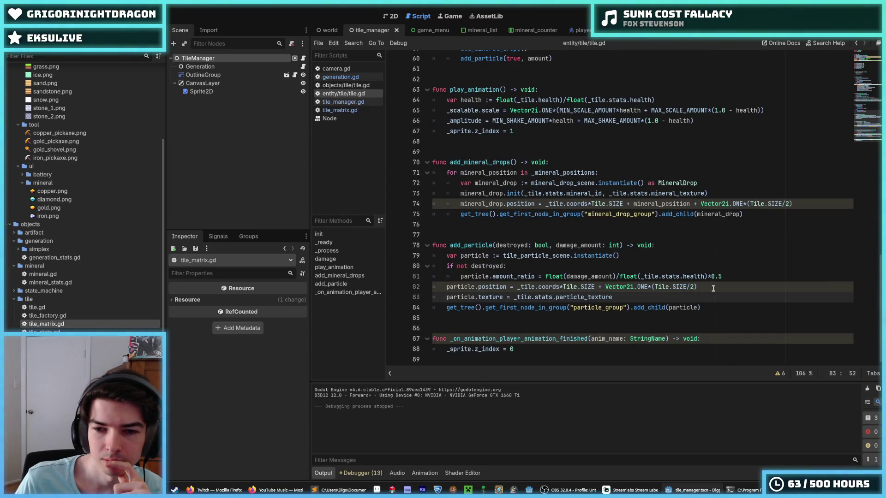
{"action": "left_click_drag", "start_coordinate": [623, 203], "coordinate": [546, 205]}
- Replace _tile.coords*Tile.SIZE with position and save tile.gd
{"action": "type", "text": "position"}
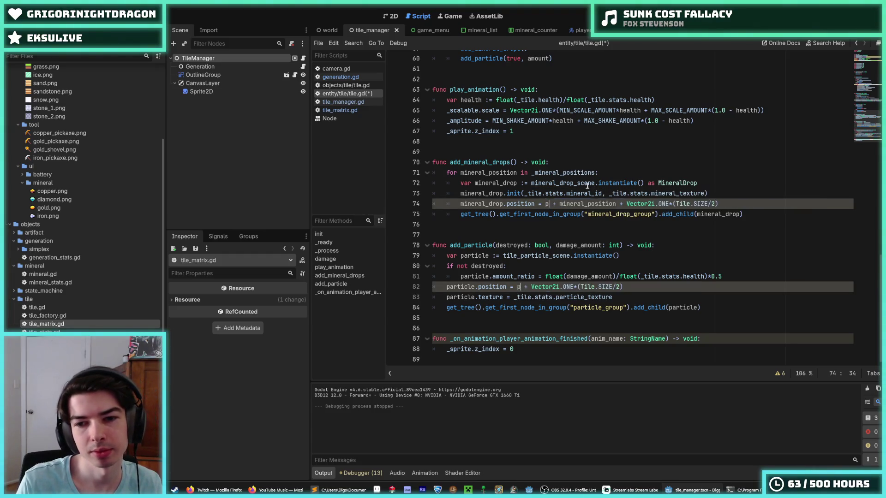
{"action": "left_click", "coordinate": [649, 164]}
{"action": "key", "text": "ctrl+s"}
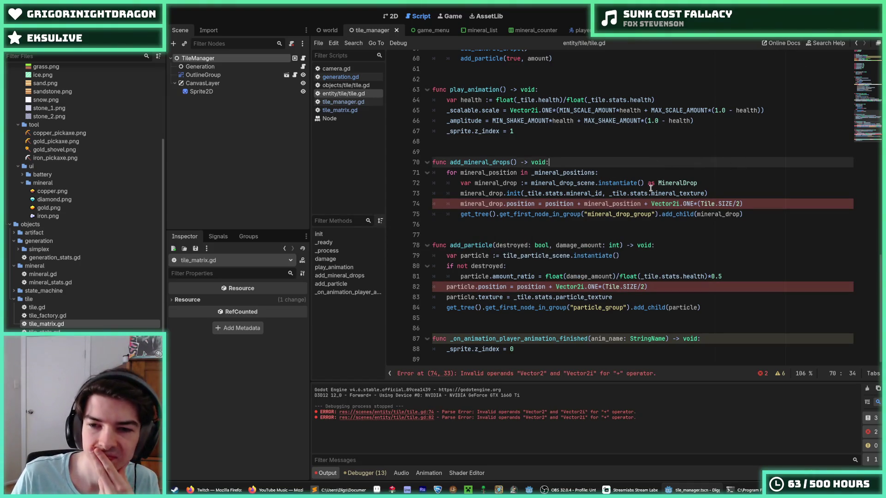
- Inspect mineral_position on line 74 to check its type against the Vector2i operand errors
{"action": "left_click", "coordinate": [583, 203]}
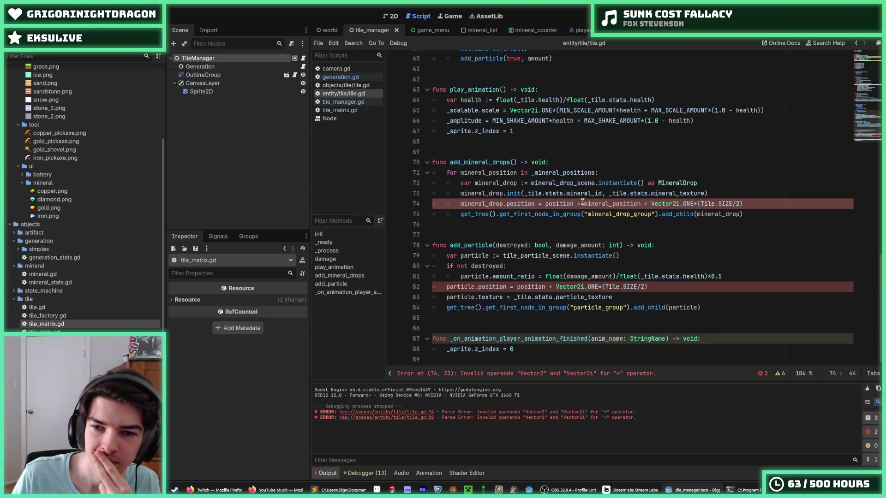
{"action": "mouse_move", "coordinate": [583, 203]}
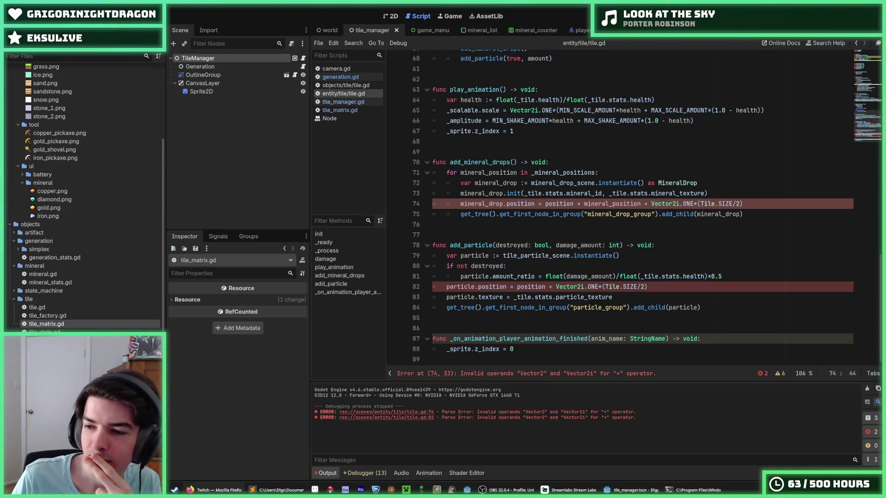
{"action": "left_click", "coordinate": [773, 277]}
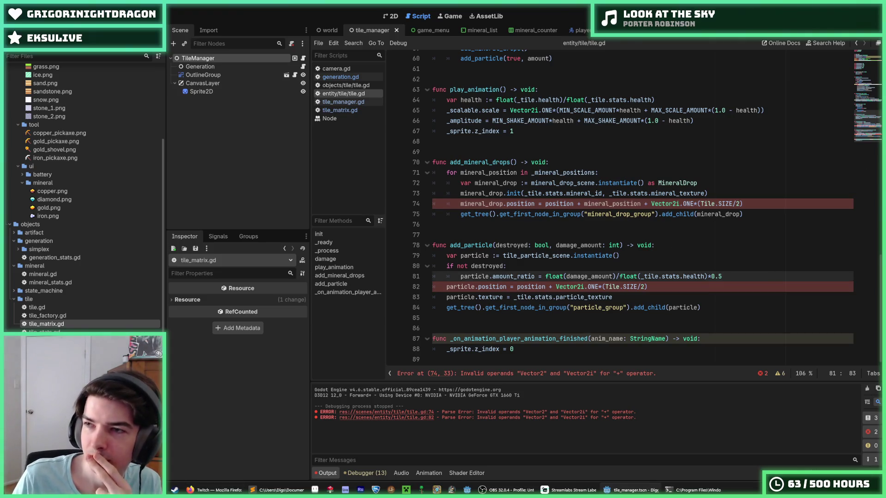
{"action": "left_click", "coordinate": [766, 203]}
{"action": "double_click", "coordinate": [613, 205]}
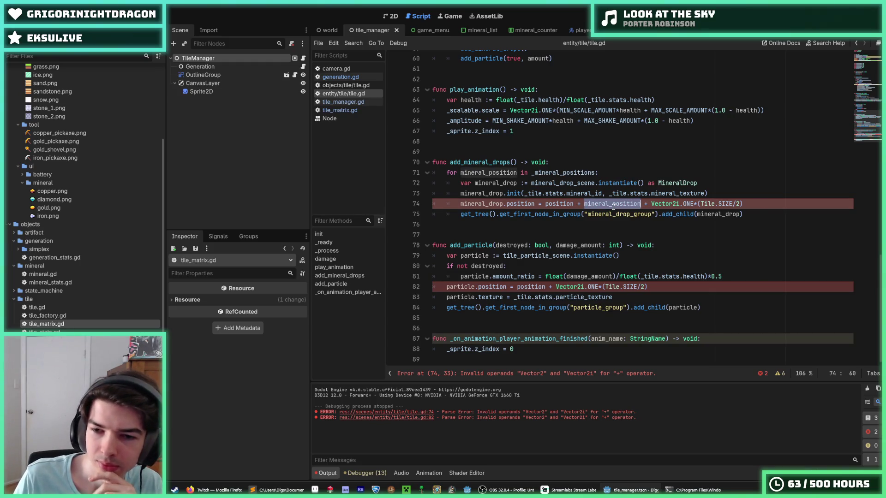
{"action": "mouse_move", "coordinate": [600, 208]}
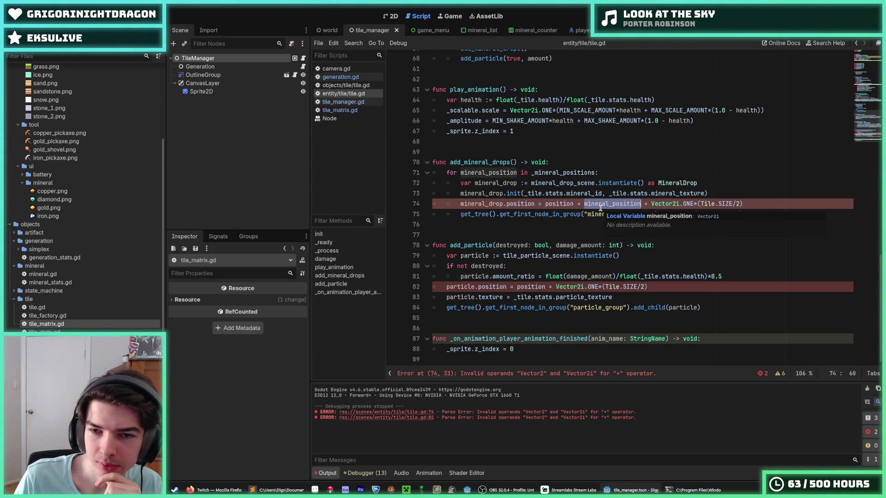
{"action": "left_click", "coordinate": [619, 203]}
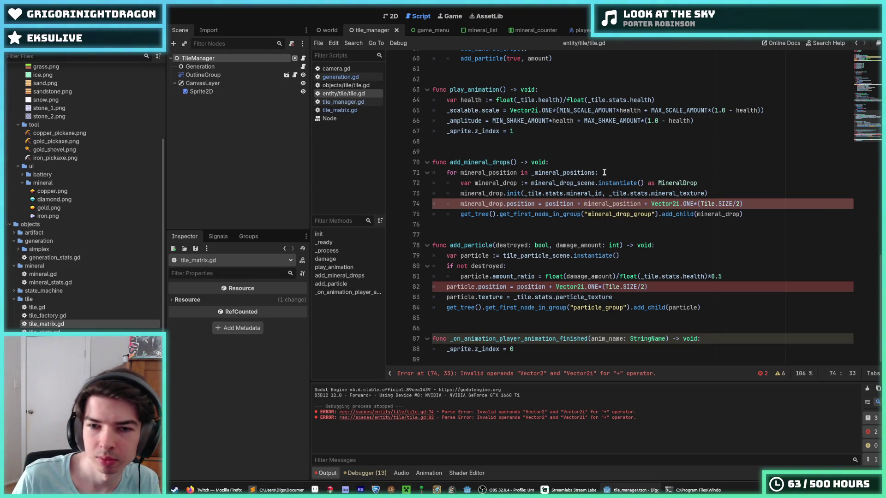
- Wrap mineral_position on line 74 in a Vector2() cast
{"action": "key", "text": "Right"}
{"action": "key", "text": "Right"}
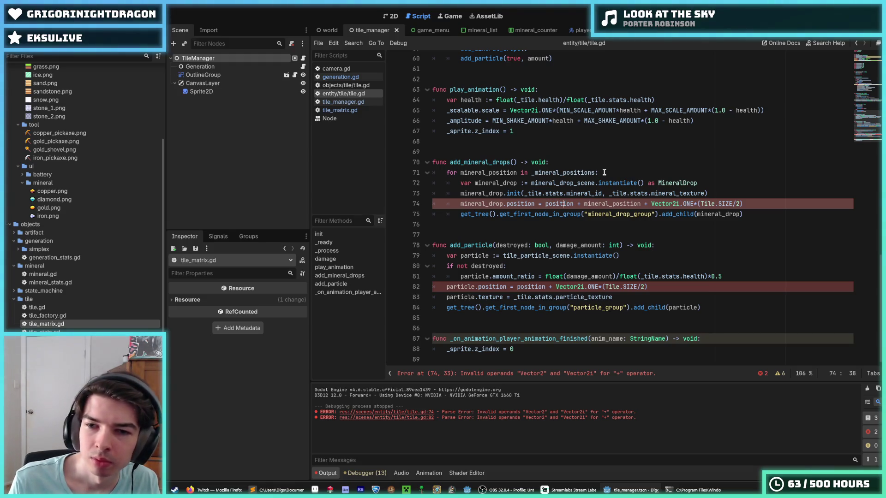
{"action": "type", "text": "Vecto"}
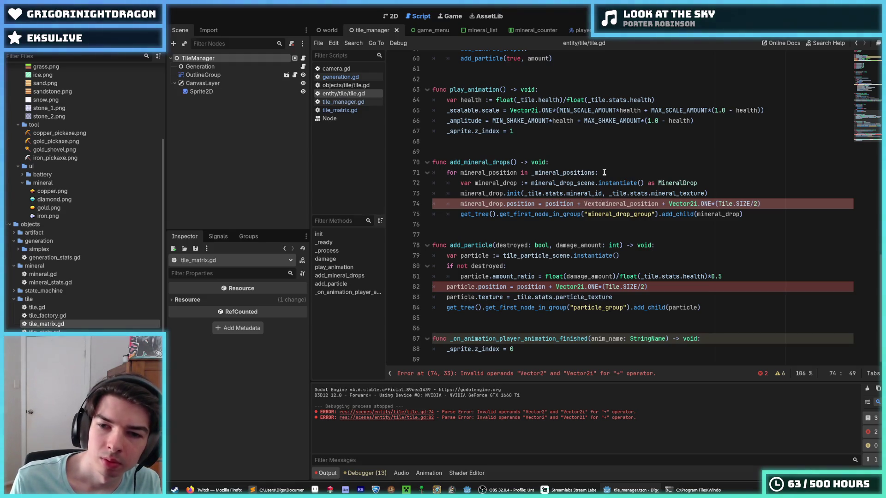
{"action": "type", "text": "r2"}
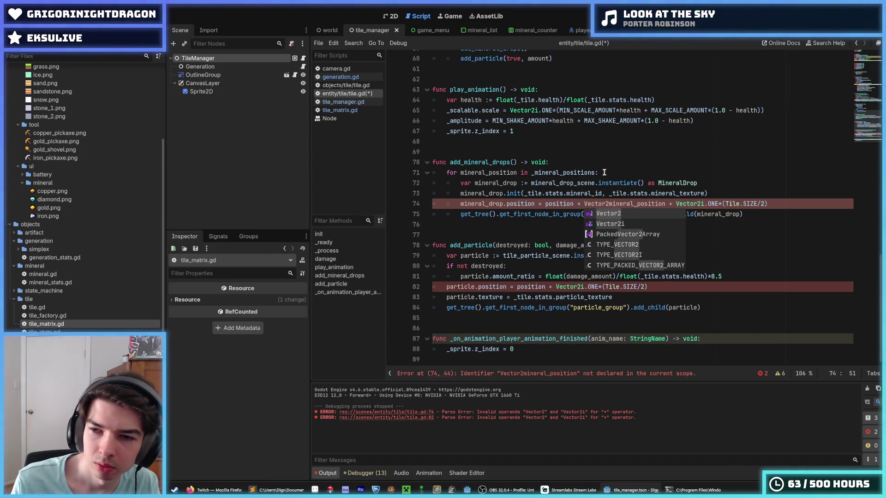
{"action": "type", "text": "i"}
{"action": "key", "text": "BackSpace"}
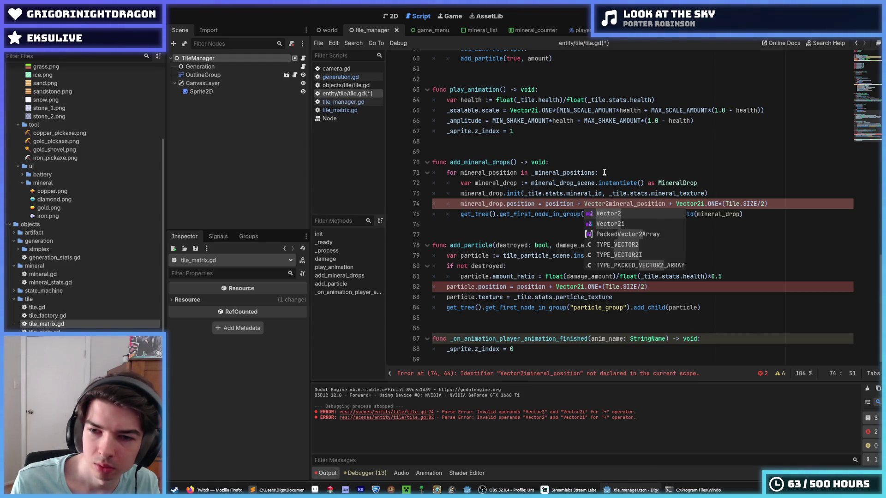
{"action": "type", "text": "("}
{"action": "key", "text": "End"}
{"action": "type", "text": ")"}
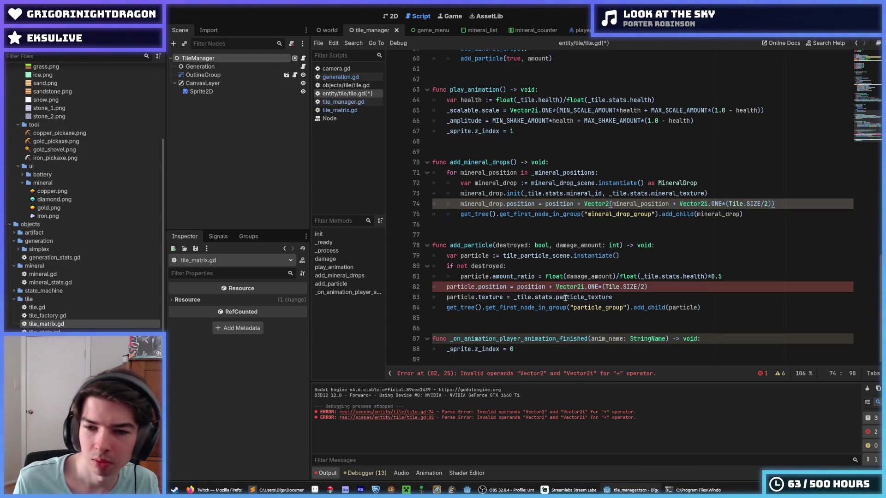
- Change Vector2i.ONE to Vector2.ONE on lines 82 and 74 and remove the extra parenthesis
{"action": "left_click", "coordinate": [555, 287]}
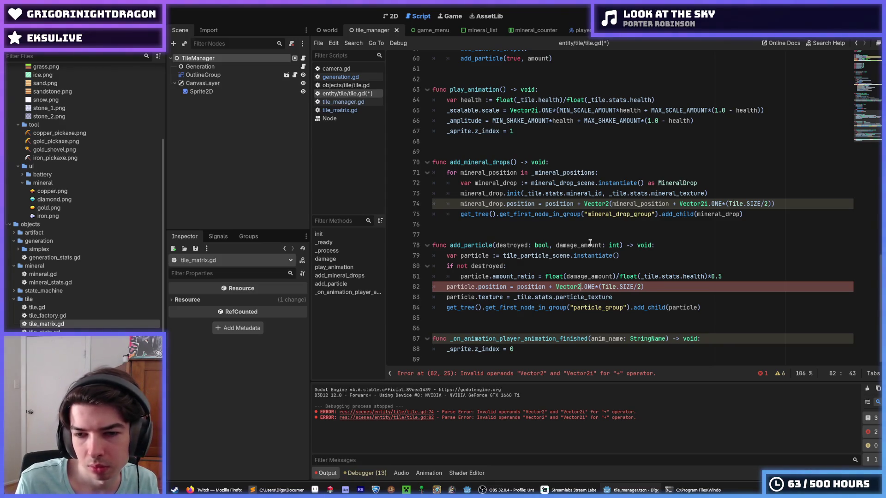
{"action": "key", "text": "Up"}
{"action": "key", "text": "Up"}
{"action": "key", "text": "Up"}
{"action": "key", "text": "Down"}
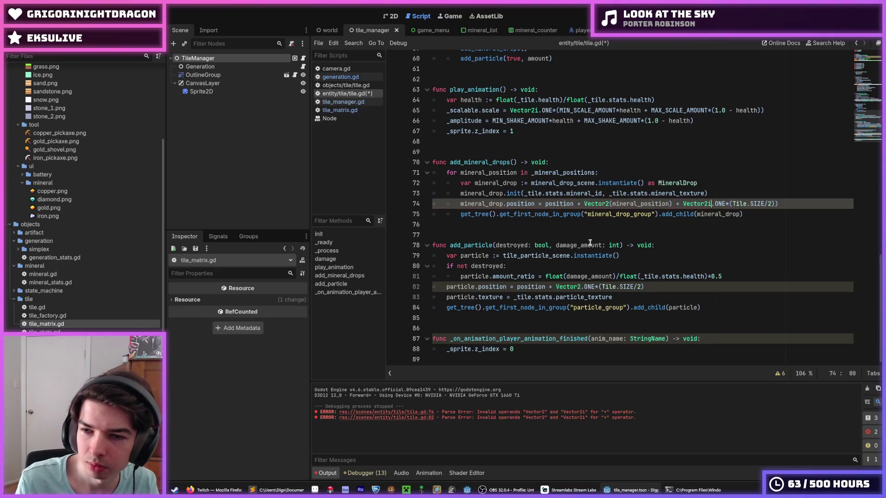
{"action": "key", "text": "BackSpace"}
{"action": "key", "text": "End"}
{"action": "key", "text": "Down"}
{"action": "key", "text": "Down"}
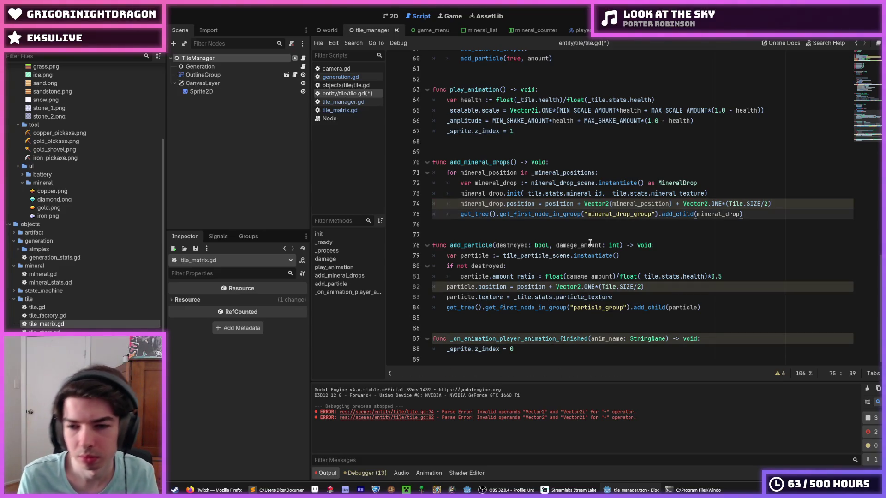
{"action": "key", "text": "Up"}
{"action": "key", "text": "Up"}
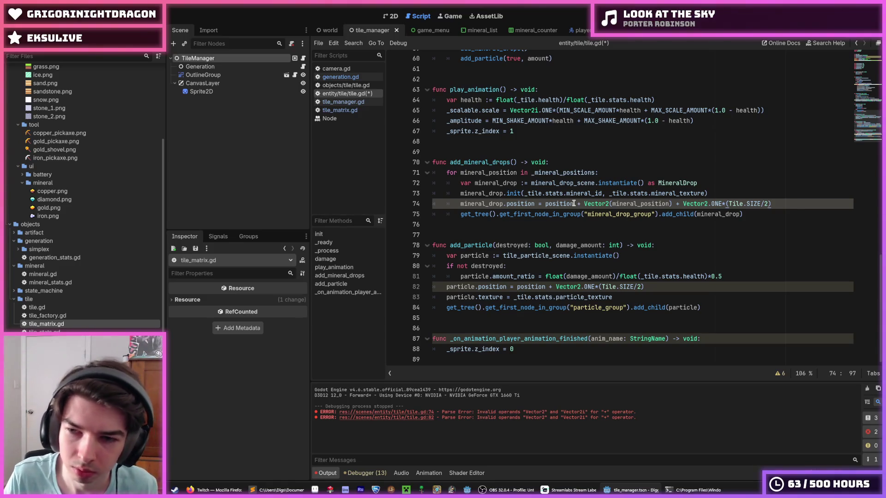
- Review the Vector2(mineral_position) term, save tile.gd, and run the game with F5
{"action": "mouse_move", "coordinate": [574, 204]}
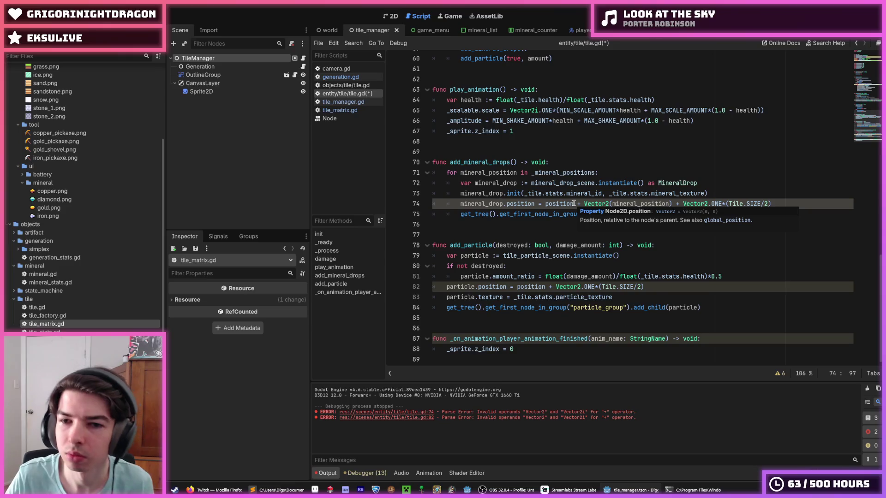
{"action": "left_click_drag", "start_coordinate": [574, 203], "coordinate": [674, 204]}
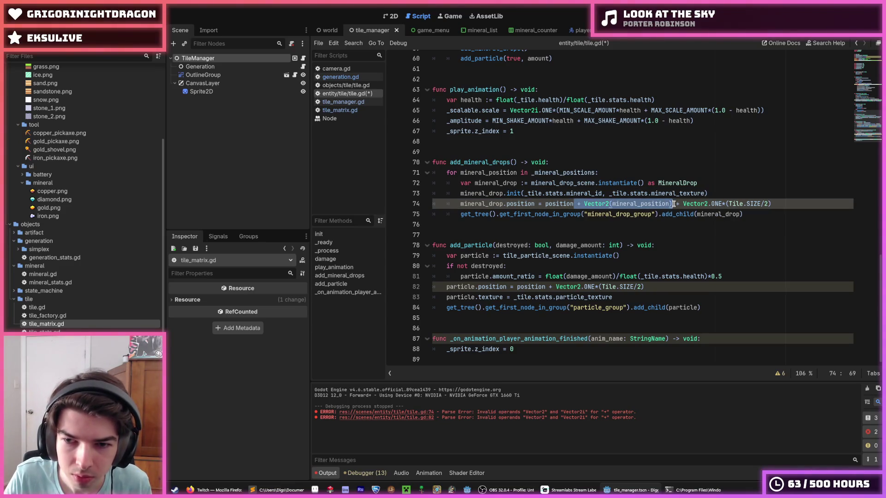
{"action": "left_click", "coordinate": [734, 193]}
{"action": "key", "text": "ctrl+s"}
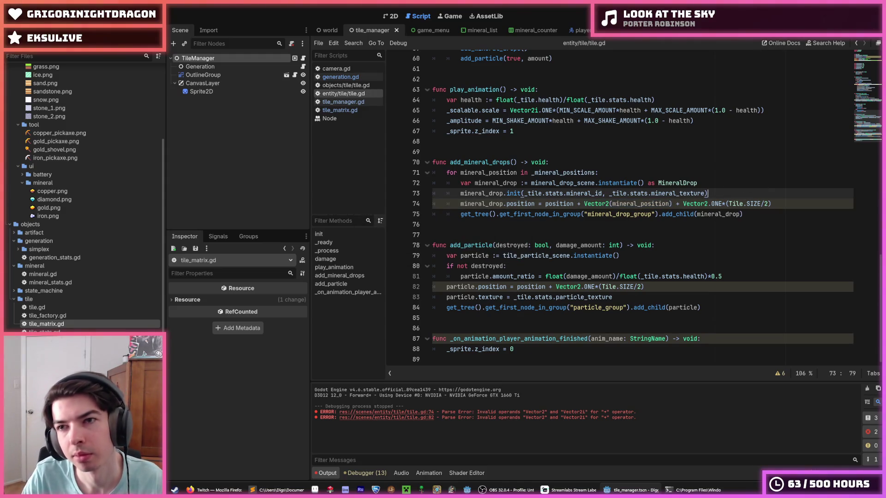
{"action": "key", "text": "F5"}
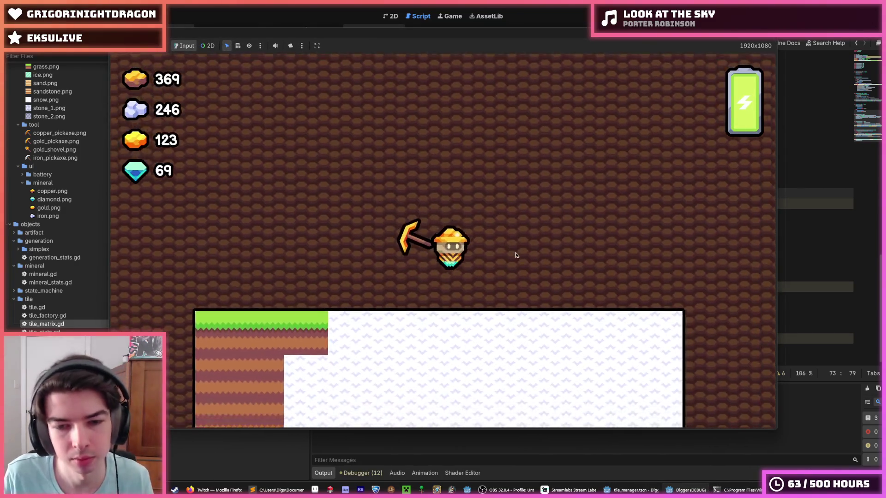
- Dig rightward in the running game to test mineral drops, then stop it and return to line 81 of tile.gd
{"action": "key", "text": "Right"}
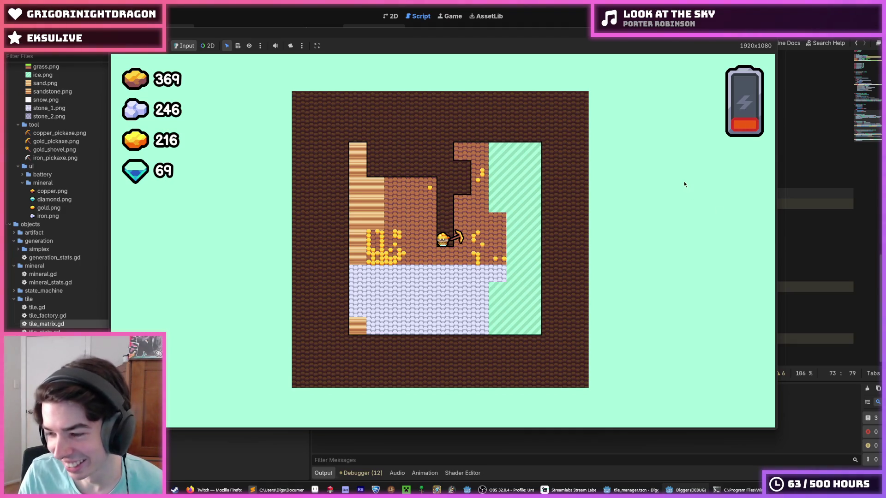
{"action": "key", "text": "F8"}
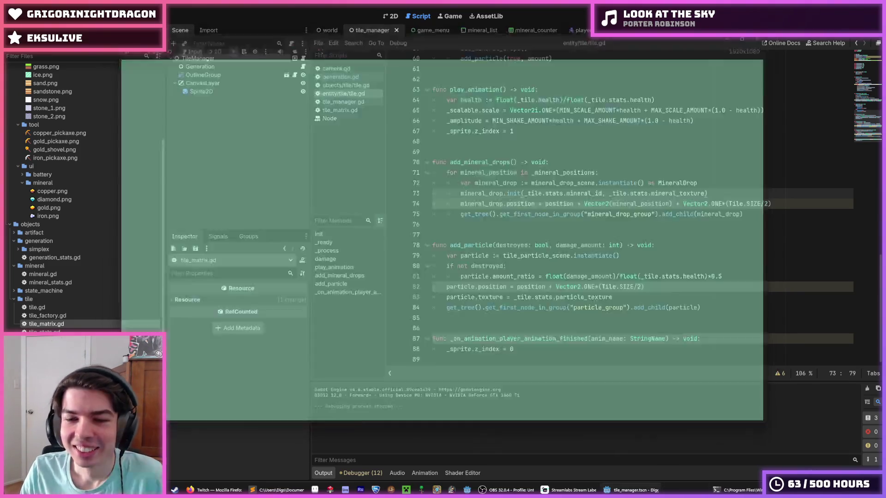
{"action": "left_click", "coordinate": [649, 276]}
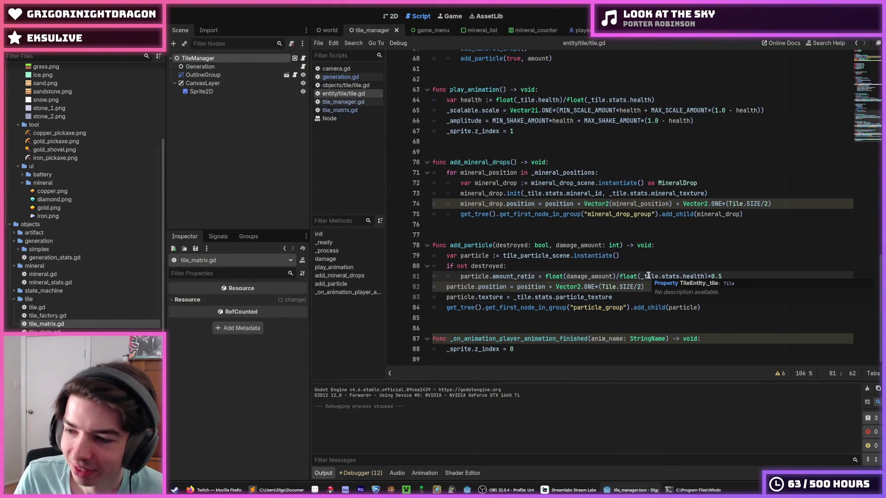